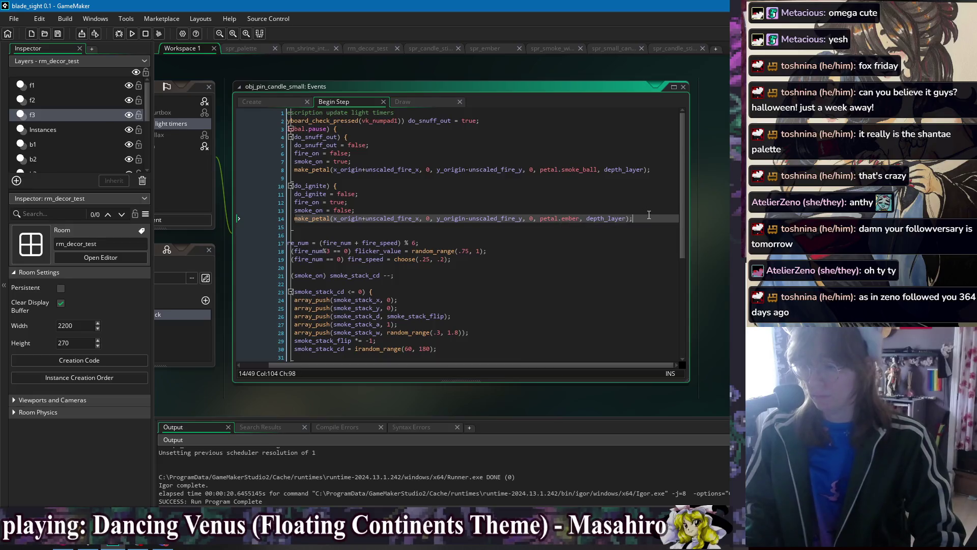
Insert a repeat(...) line above the ember make_petal spawn and save the event
{"action": "key", "text": "Home"}
{"action": "key", "text": "Return"}
{"action": "key", "text": "Up"}
{"action": "type", "text": "repa"}
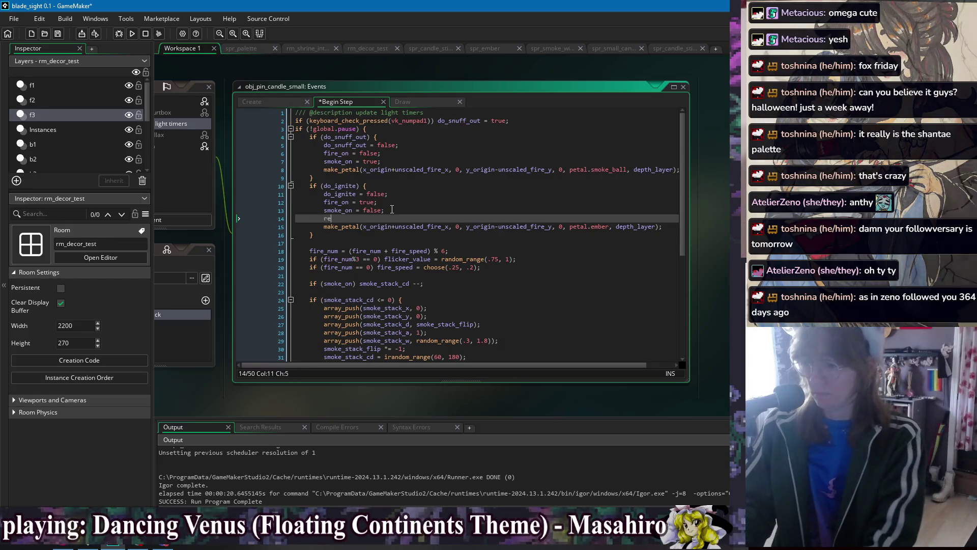
{"action": "key", "text": "Return"}
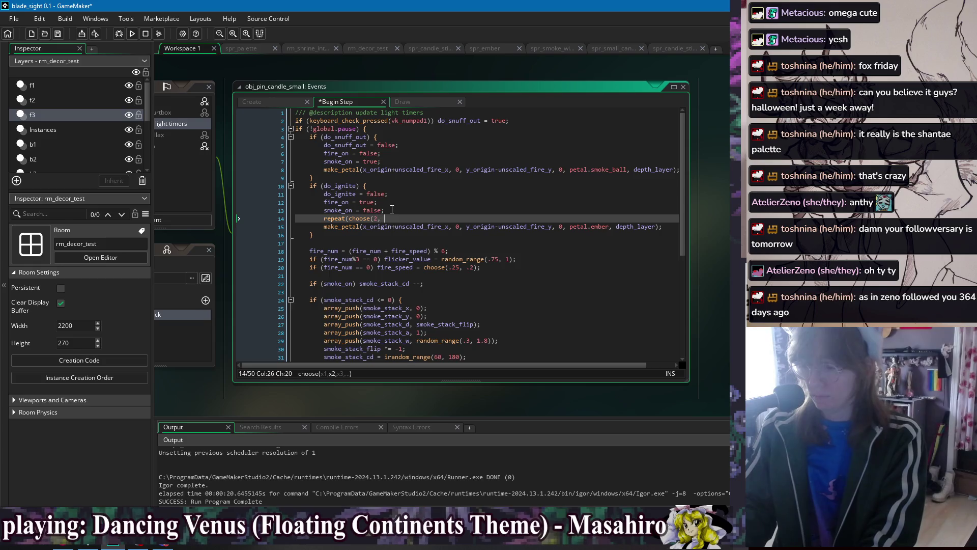
{"action": "type", "text": ";"}
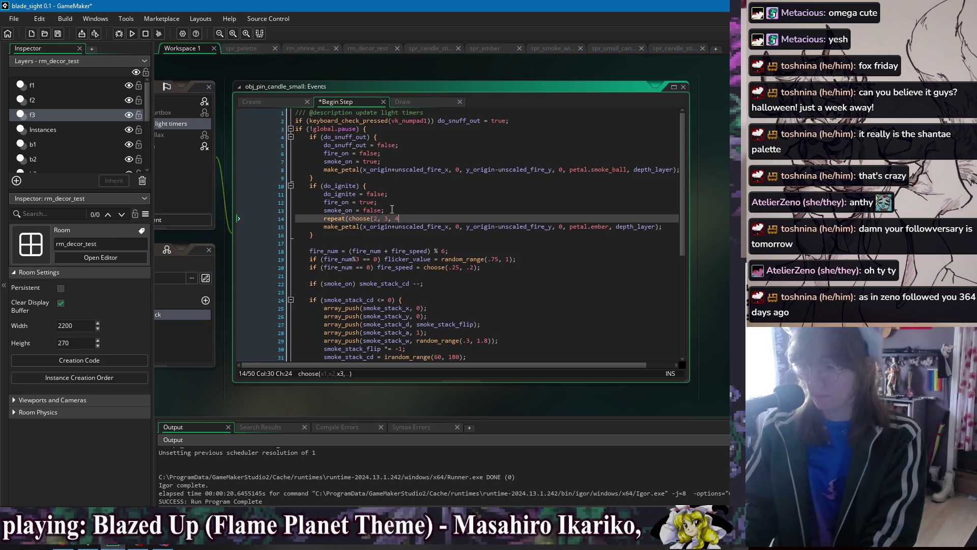
{"action": "type", "text": "))"}
{"action": "key", "text": "ctrl+s"}
Prefix the repeat line with if (fire_on)
{"action": "left_click", "coordinate": [417, 170]}
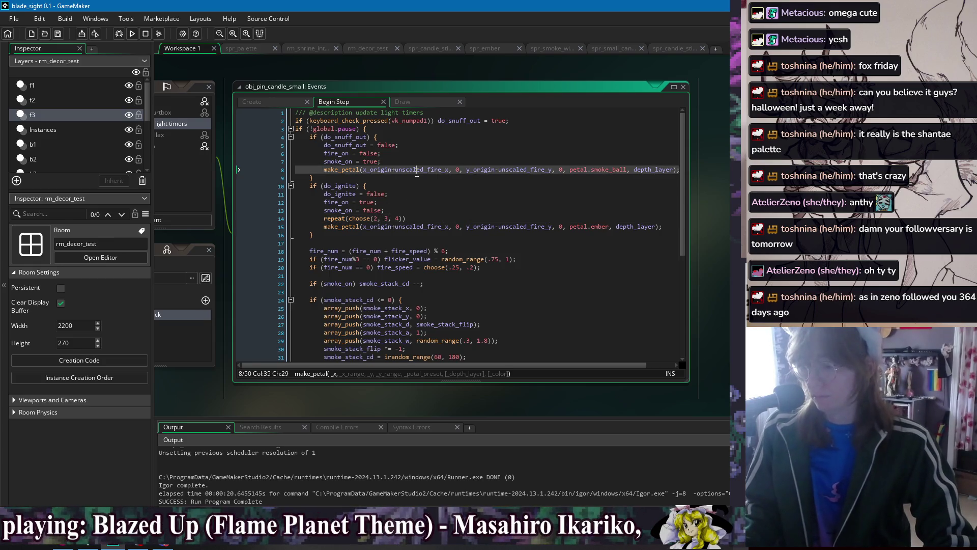
{"action": "key", "text": "Up"}
{"action": "key", "text": "Up"}
{"action": "key", "text": "Up"}
{"action": "key", "text": "Down"}
{"action": "key", "text": "Down"}
{"action": "key", "text": "Down"}
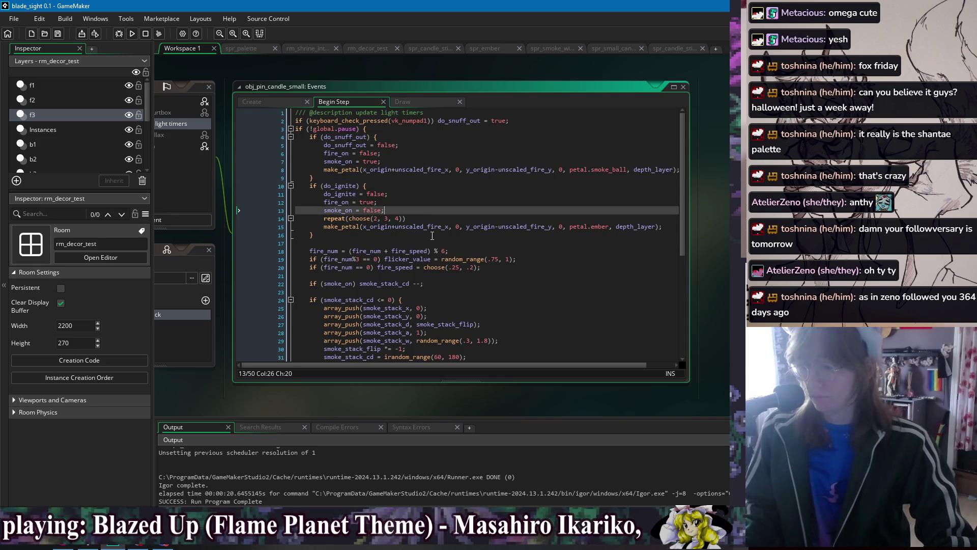
{"action": "left_click", "coordinate": [388, 206]}
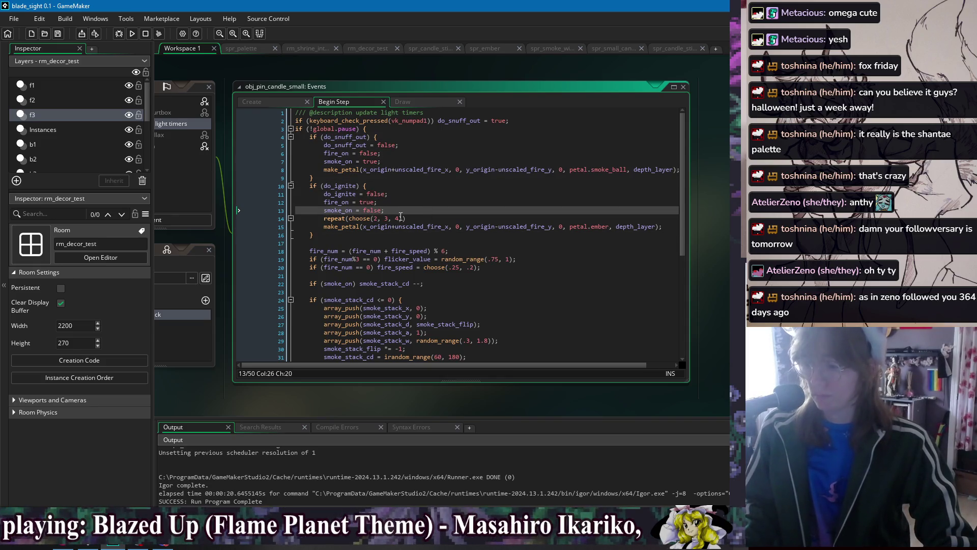
{"action": "left_click", "coordinate": [344, 201]}
{"action": "key", "text": "Down"}
{"action": "key", "text": "Down"}
{"action": "left_click", "coordinate": [444, 210]}
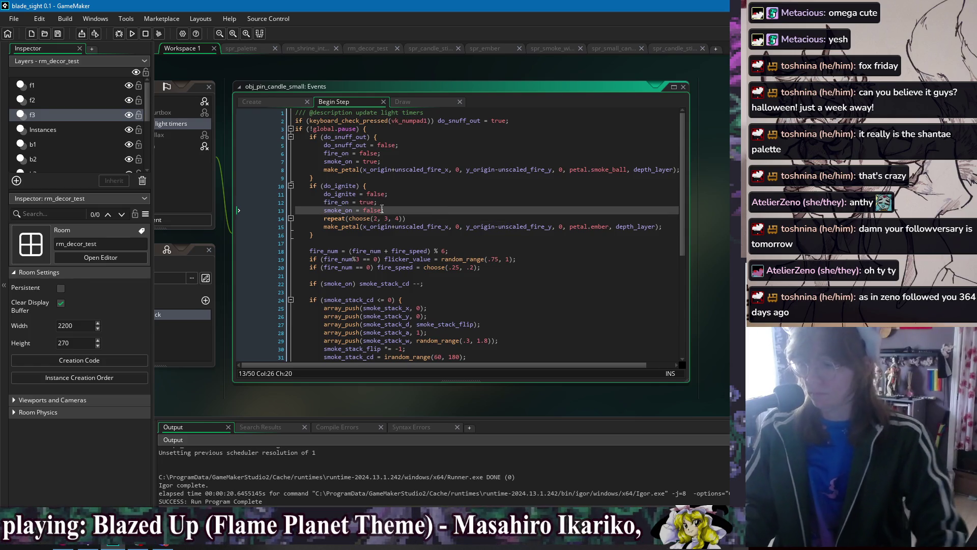
{"action": "key", "text": "Down"}
{"action": "key", "text": "Home"}
{"action": "type", "text": "if (fire_on)"}
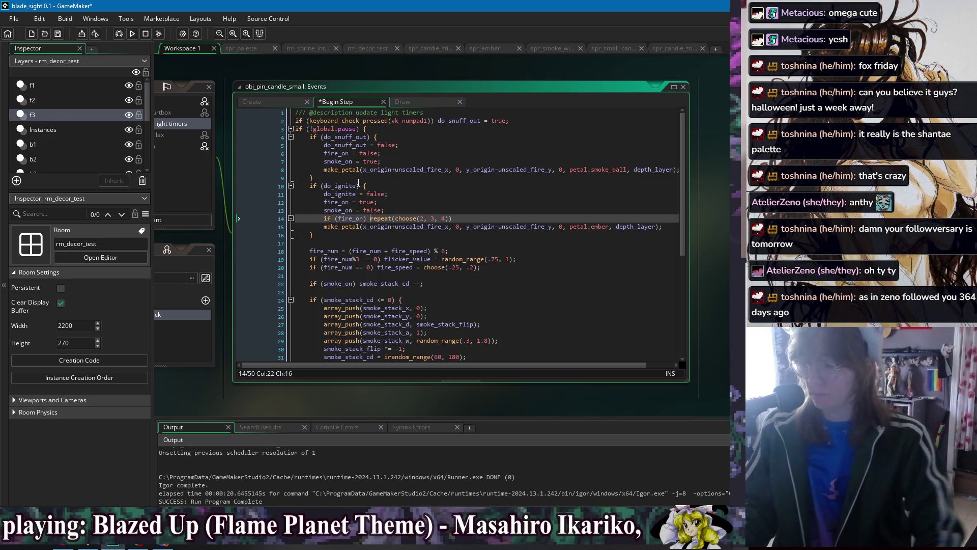
Cut the repeat and ember spawn lines to move them
{"action": "mouse_move", "coordinate": [677, 226]}
{"action": "left_mouse_down"}
{"action": "mouse_move", "coordinate": [669, 207]}
{"action": "mouse_move", "coordinate": [593, 215]}
{"action": "left_mouse_up"}
{"action": "key", "text": "ctrl+x"}
{"action": "left_click", "coordinate": [387, 185]}
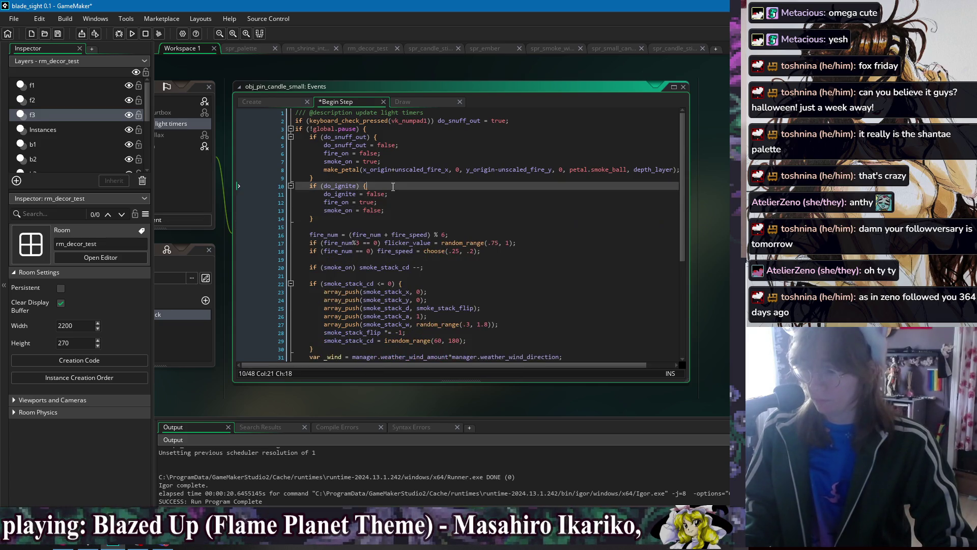
Move the ember and smoke spawns to the tops of the ignite and snuff-out blocks
{"action": "key", "text": "ctrl+v"}
{"action": "left_click", "coordinate": [678, 169]}
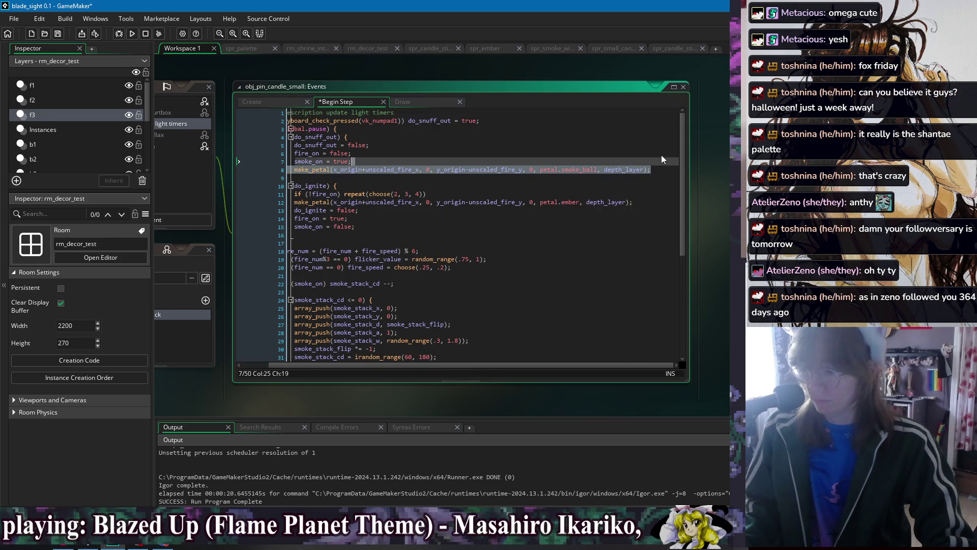
{"action": "key", "text": "alt+Up"}
{"action": "key", "text": "alt+Up"}
{"action": "key", "text": "alt+Up"}
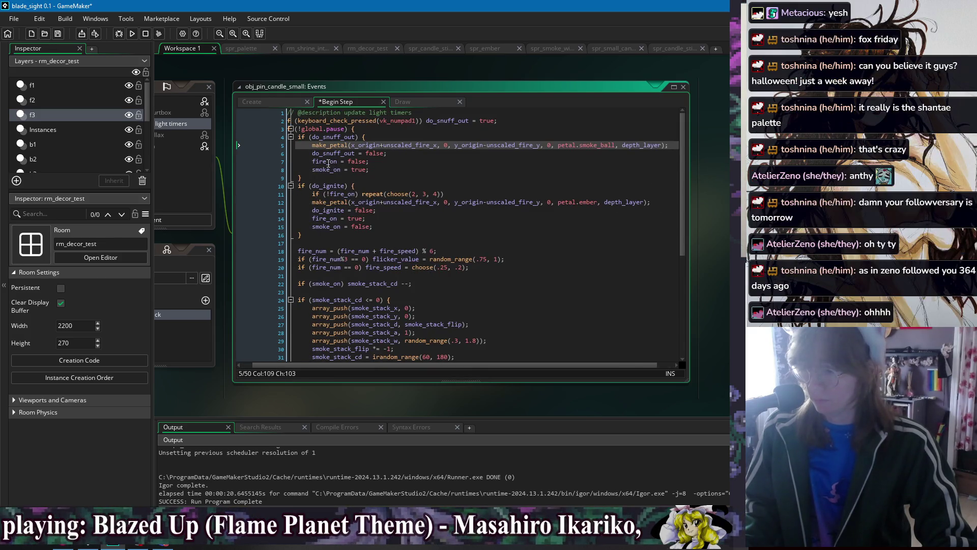
{"action": "left_click", "coordinate": [325, 162]}
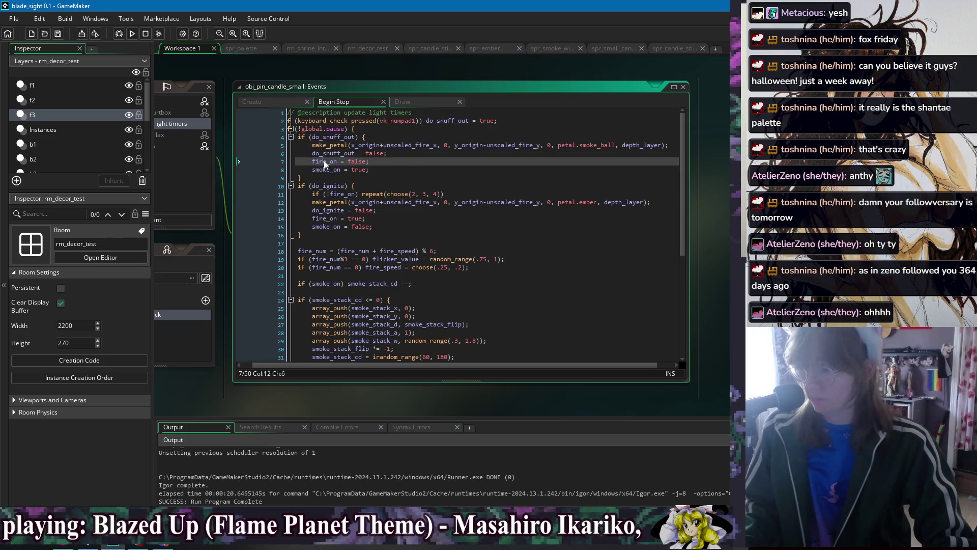
{"action": "left_click", "coordinate": [383, 136]}
{"action": "key", "text": "Return"}
{"action": "type", "text": "if (fire_on)"}
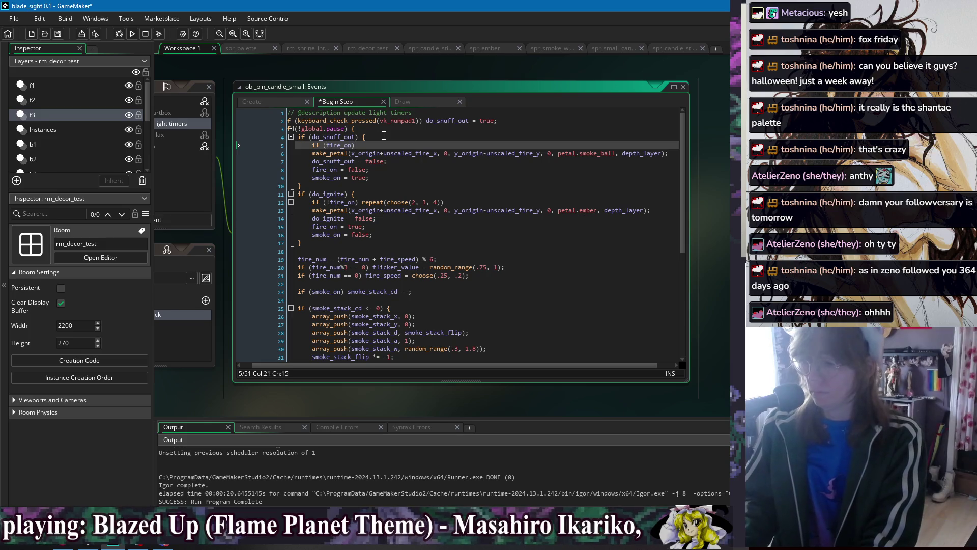
{"action": "key", "text": "Down"}
{"action": "key", "text": "Down"}
{"action": "key", "text": "Down"}
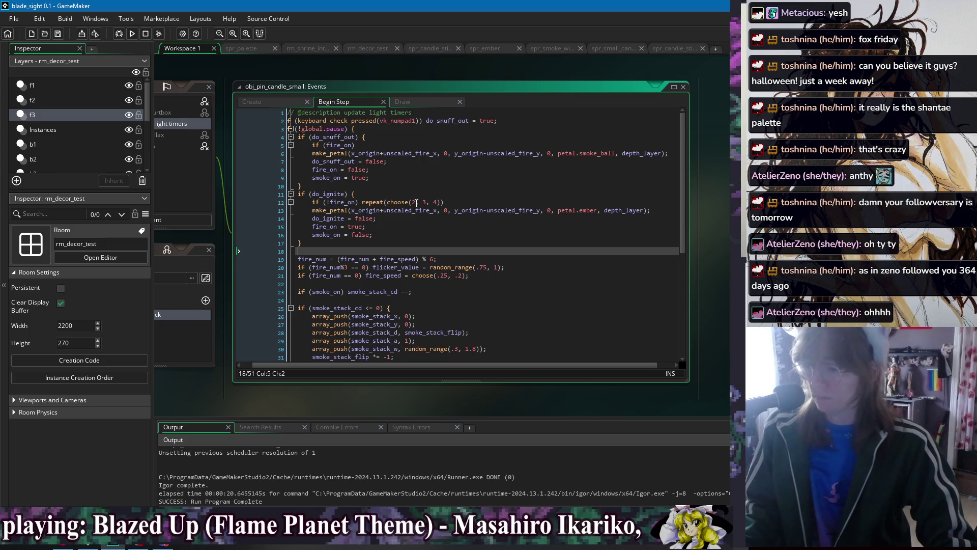
Indent the smoke and ember spawn lines under their if checks
{"action": "left_click", "coordinate": [410, 180]}
{"action": "key", "text": "Down"}
{"action": "key", "text": "Down"}
{"action": "key", "text": "Down"}
{"action": "key", "text": "Home"}
{"action": "key", "text": "Tab"}
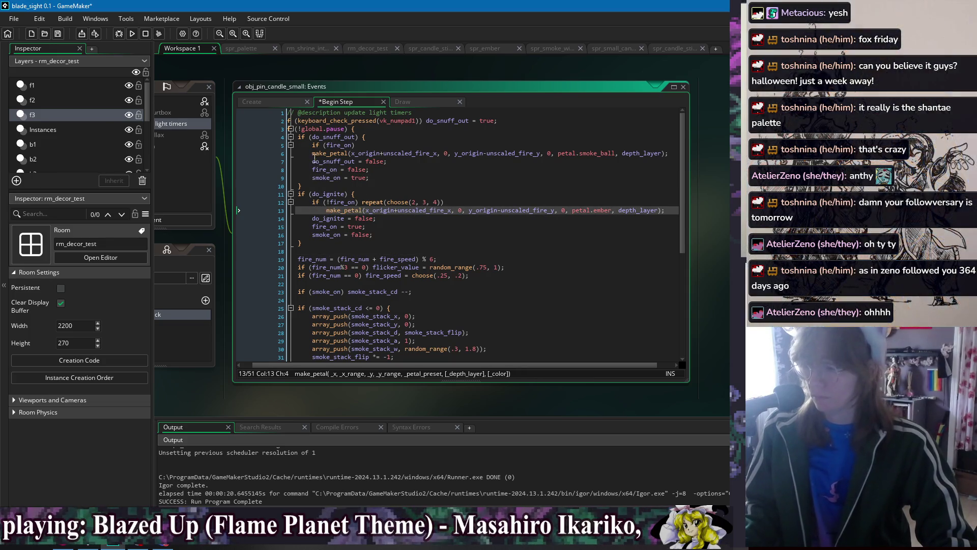
{"action": "key", "text": "Up"}
{"action": "key", "text": "Up"}
{"action": "key", "text": "Up"}
{"action": "key", "text": "Home"}
{"action": "key", "text": "Tab"}
{"action": "key", "text": "Down"}
{"action": "key", "text": "Down"}
{"action": "key", "text": "Down"}
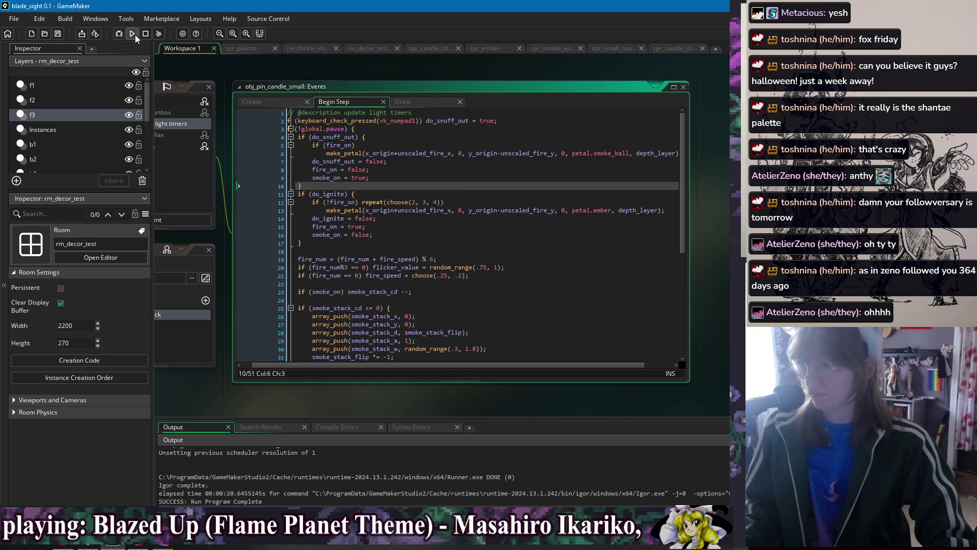
{"action": "left_click", "coordinate": [133, 35]}
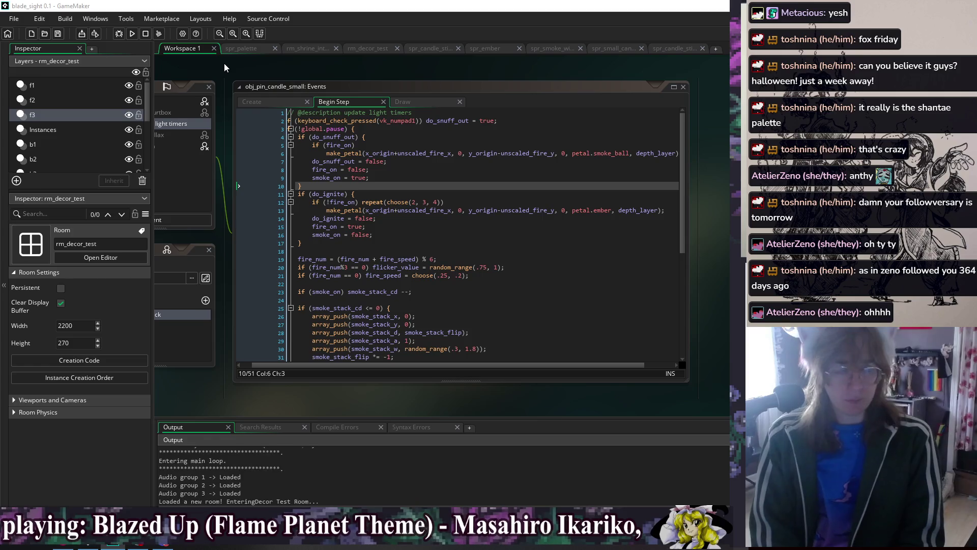
{"action": "key", "text": "KP_1"}
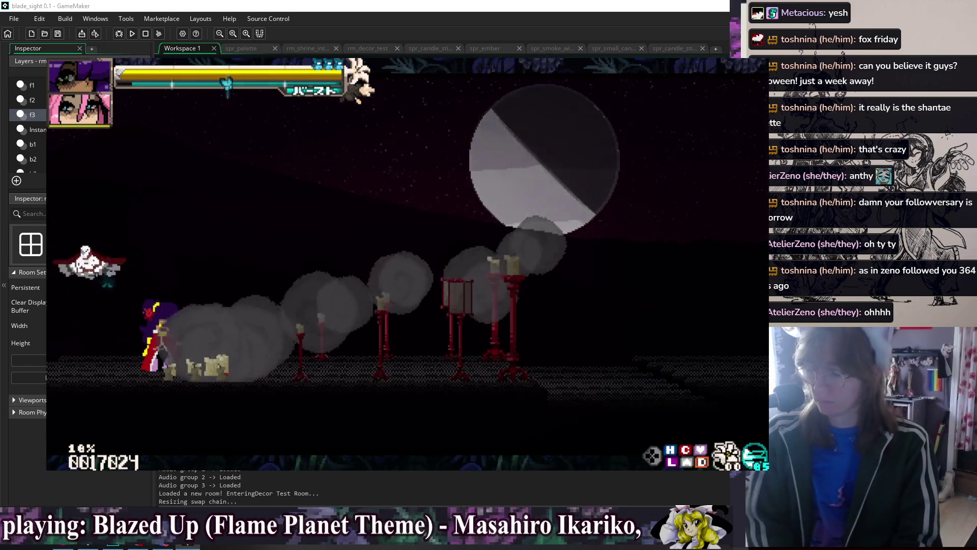
{"action": "key", "text": "Escape"}
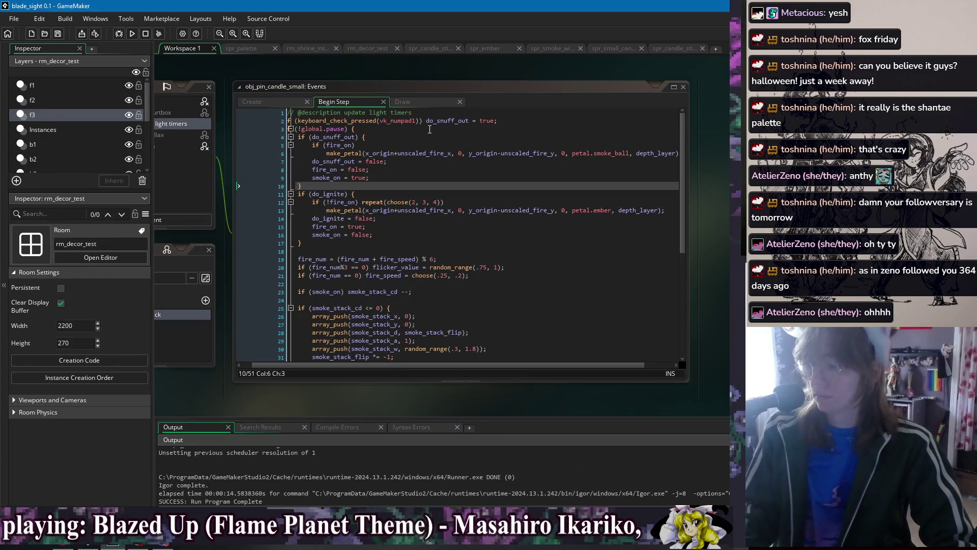
Rewrite line 2 as if (fire_on) do_snuff_out = true; else do_snuff_out = true; and run
{"action": "left_click", "coordinate": [428, 123]}
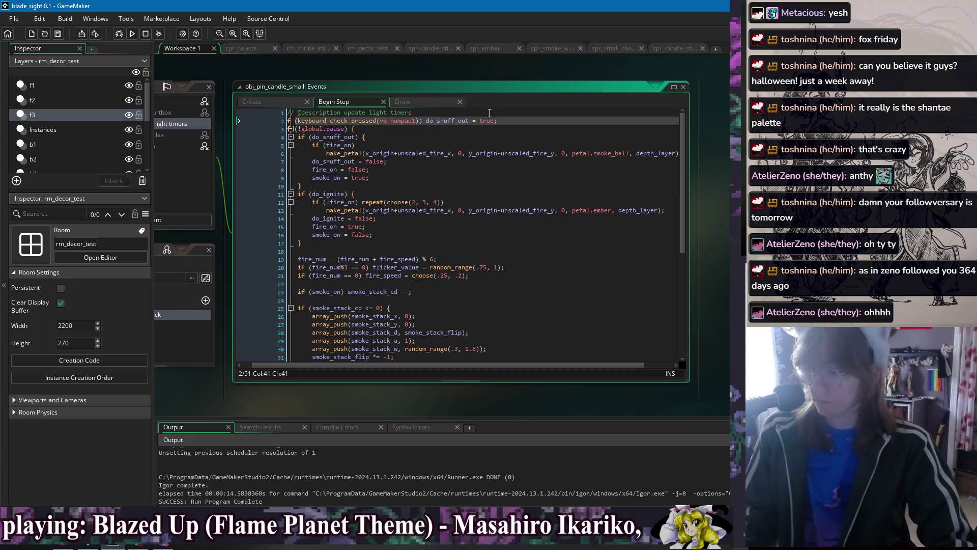
{"action": "type", "text": "if (fire_on"}
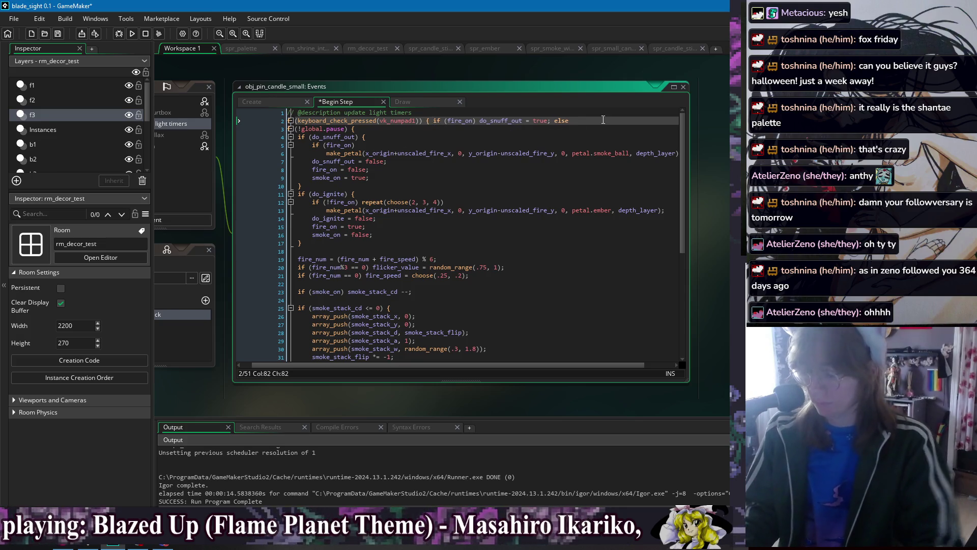
{"action": "type", "text": "}"}
{"action": "left_click", "coordinate": [356, 137]}
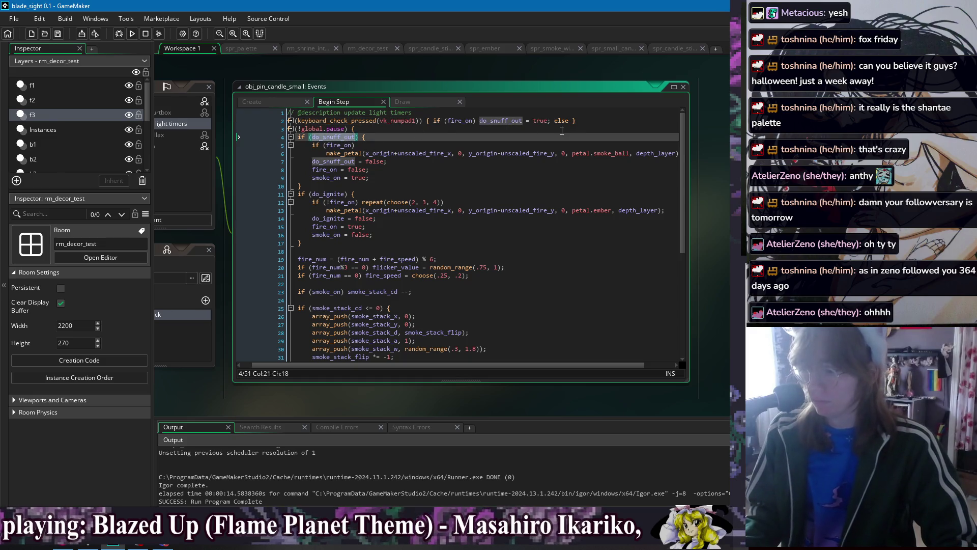
{"action": "left_click", "coordinate": [572, 121]}
{"action": "key", "text": "ctrl+v"}
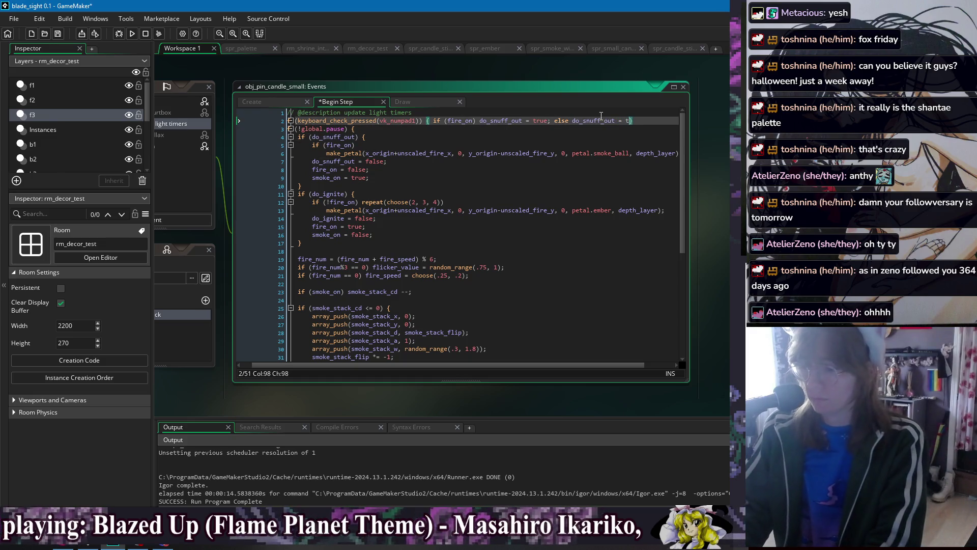
{"action": "left_click", "coordinate": [570, 163]}
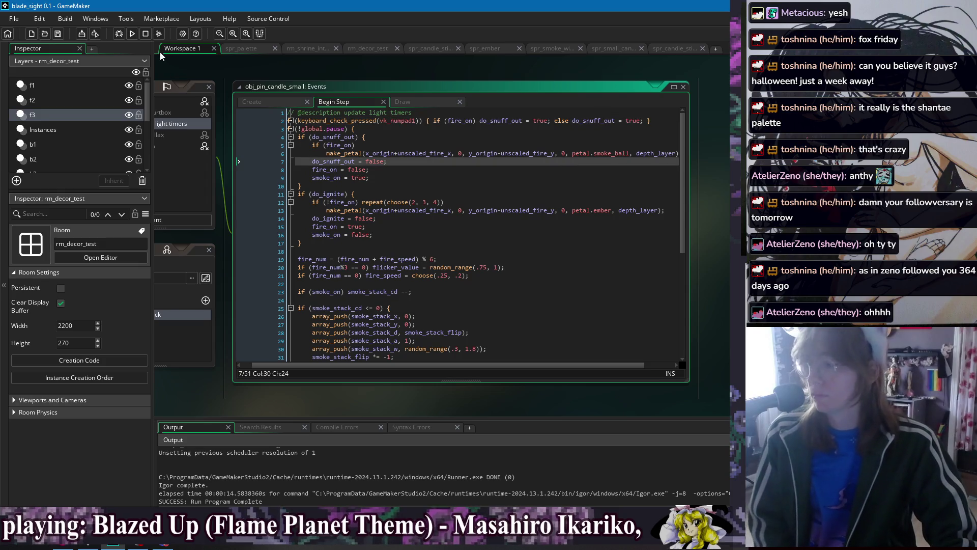
{"action": "key", "text": "F5"}
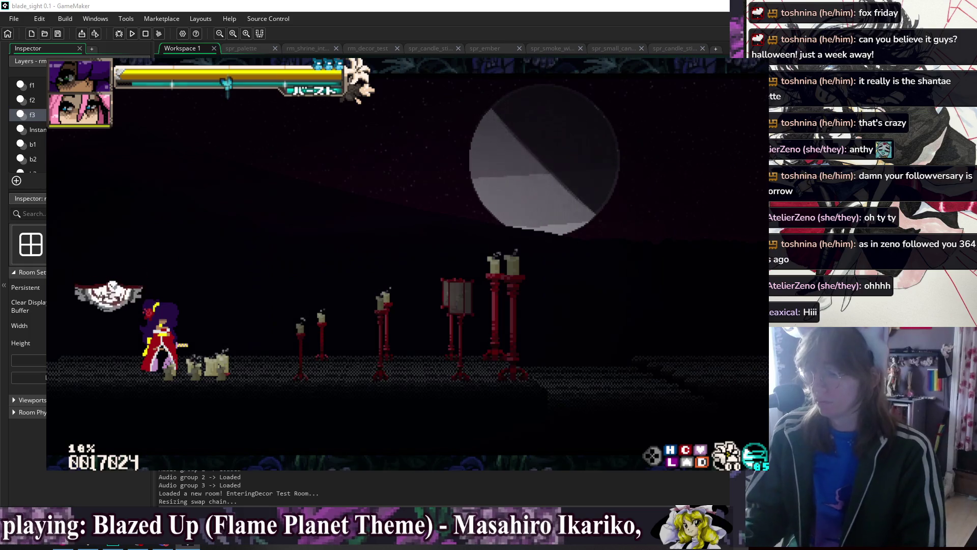
{"action": "key", "text": "Escape"}
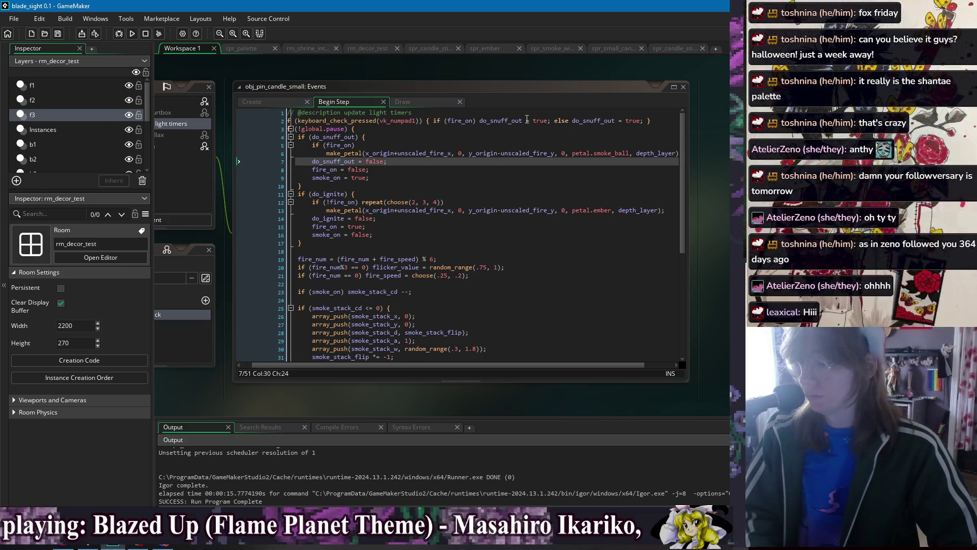
Make the else branch set do_ignite, remove fire_on's parentheses, and run with F5
{"action": "double_click", "coordinate": [338, 194]}
{"action": "key", "text": "ctrl+c"}
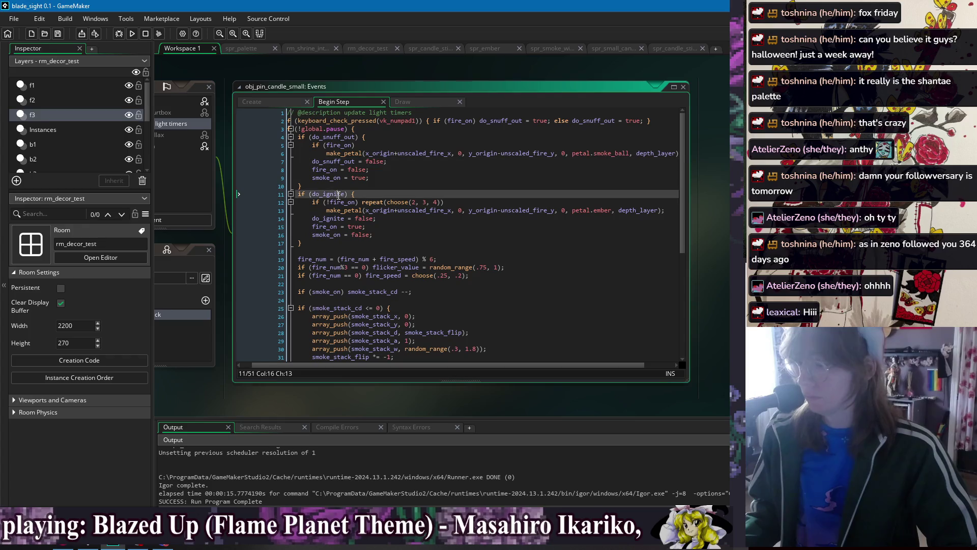
{"action": "double_click", "coordinate": [594, 120]}
{"action": "key", "text": "ctrl+v"}
{"action": "left_click", "coordinate": [596, 137]}
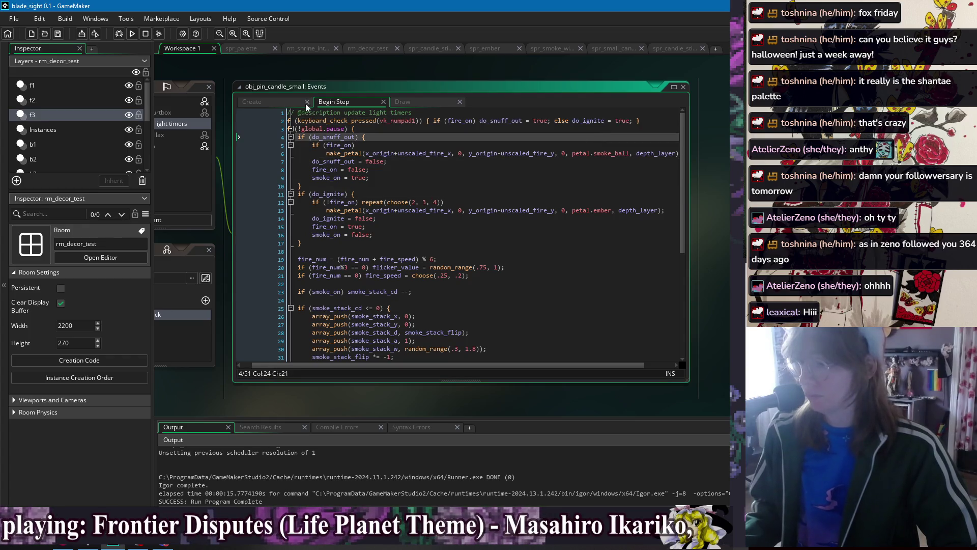
{"action": "left_click", "coordinate": [478, 121]}
{"action": "key", "text": "BackSpace"}
{"action": "left_click", "coordinate": [445, 121]}
{"action": "key", "text": "BackSpace"}
{"action": "key", "text": "BackSpace"}
{"action": "key", "text": "BackSpace"}
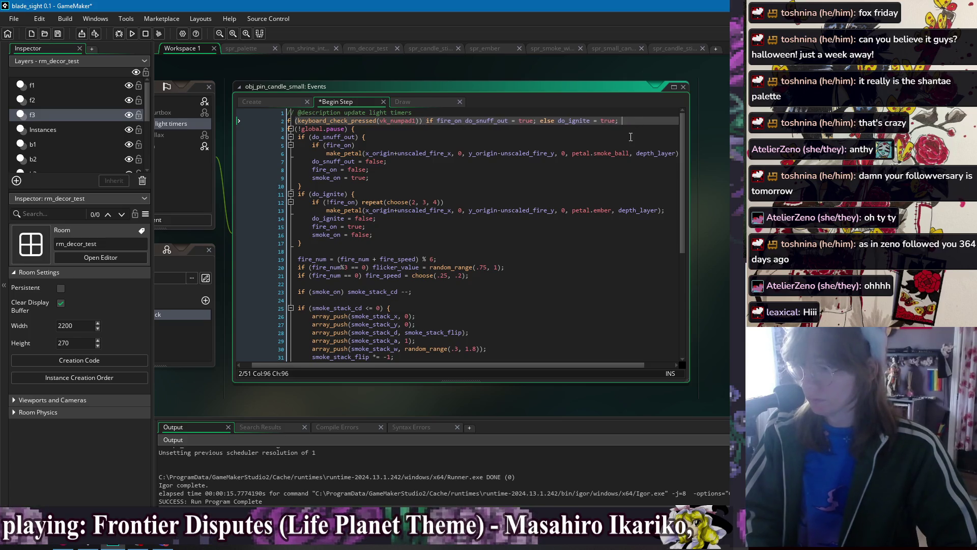
{"action": "key", "text": "Down"}
{"action": "key", "text": "Down"}
{"action": "key", "text": "Down"}
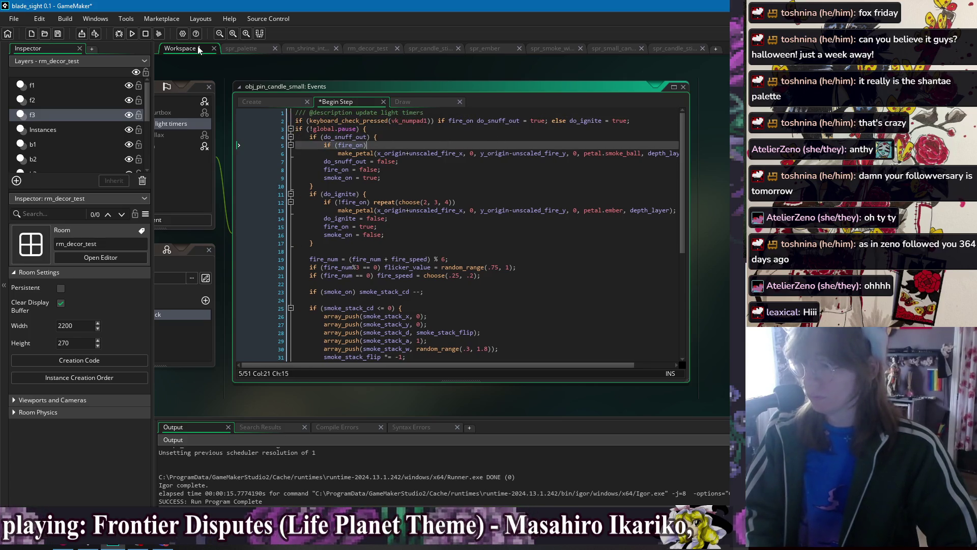
{"action": "key", "text": "F5"}
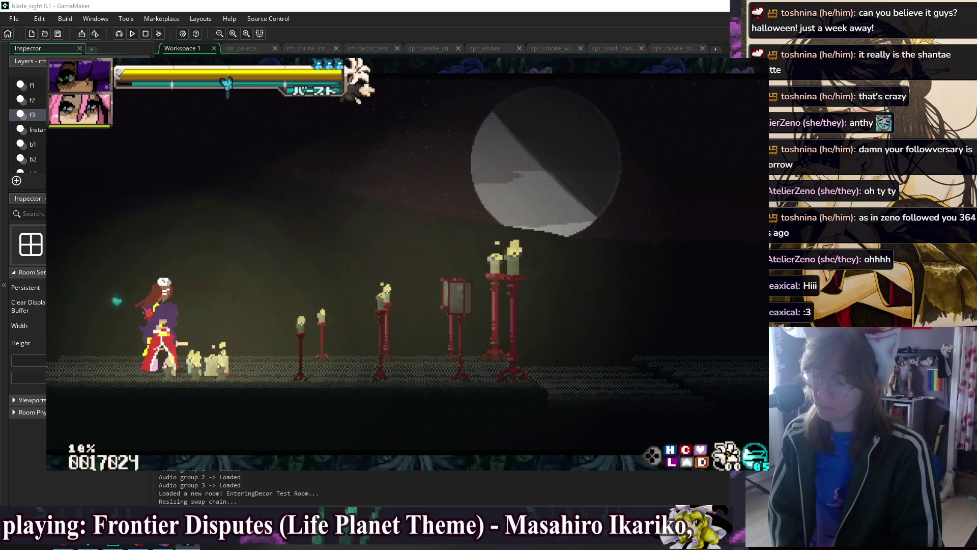
Snuff out the candles in the Decor Test Room, then return the game window to normal size
{"action": "key", "text": "x"}
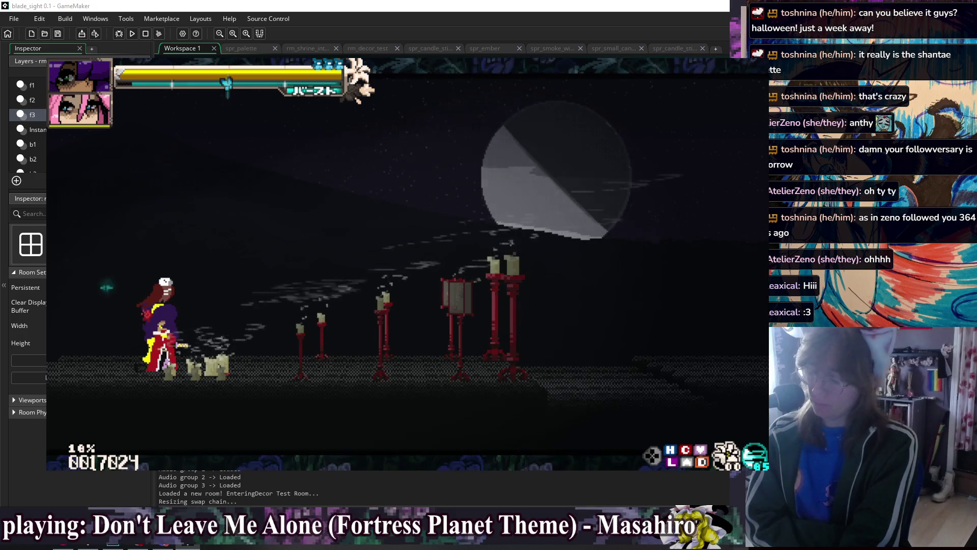
{"action": "key", "text": "F4"}
{"action": "key", "text": "F4"}
{"action": "key", "text": "F4"}
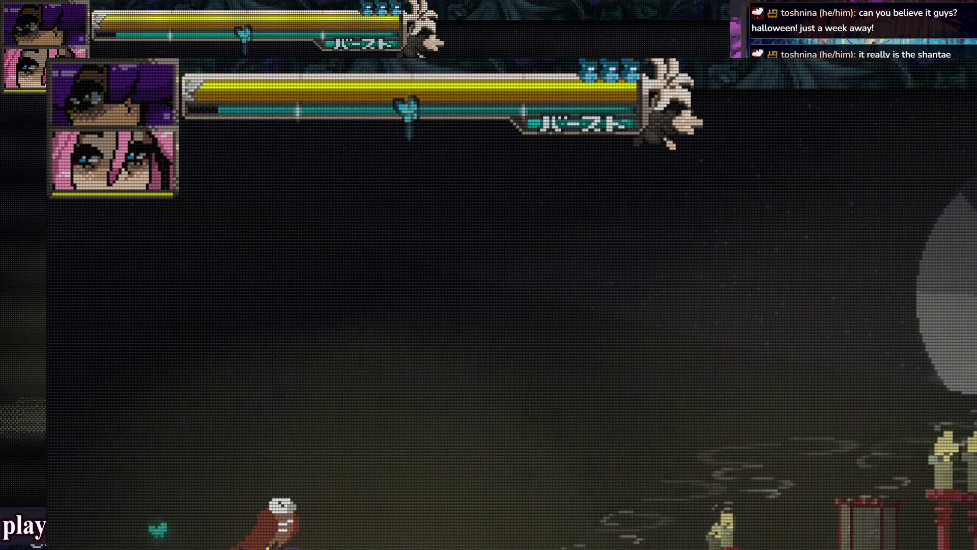
Walk the character right past the candles, then close the game and refocus the code
{"action": "key", "text": "F4"}
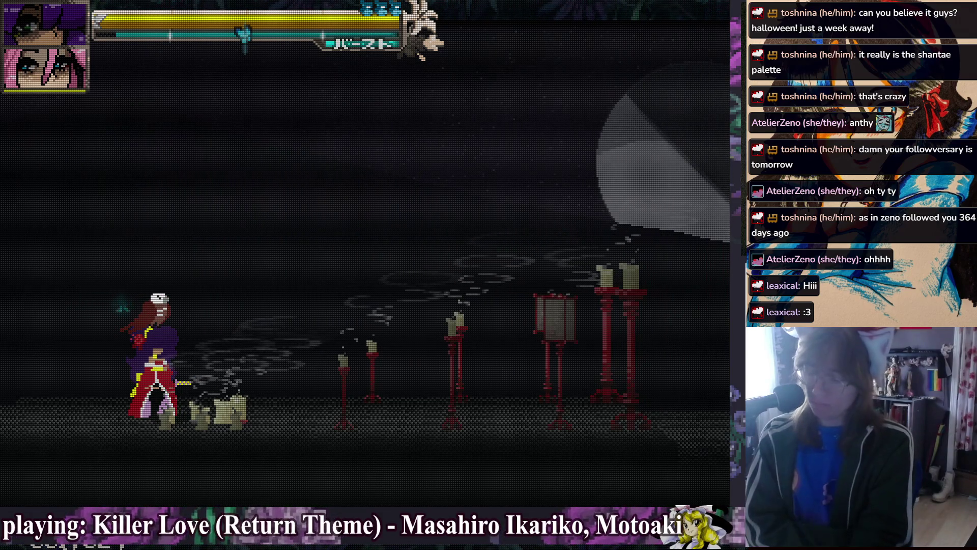
{"action": "key", "text": "Right"}
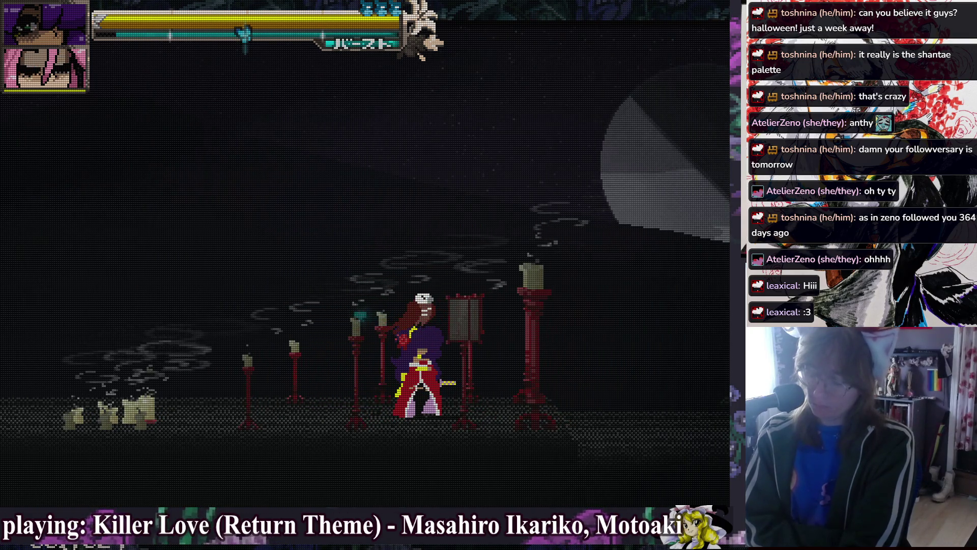
{"action": "key", "text": "Escape"}
{"action": "left_click", "coordinate": [370, 235]}
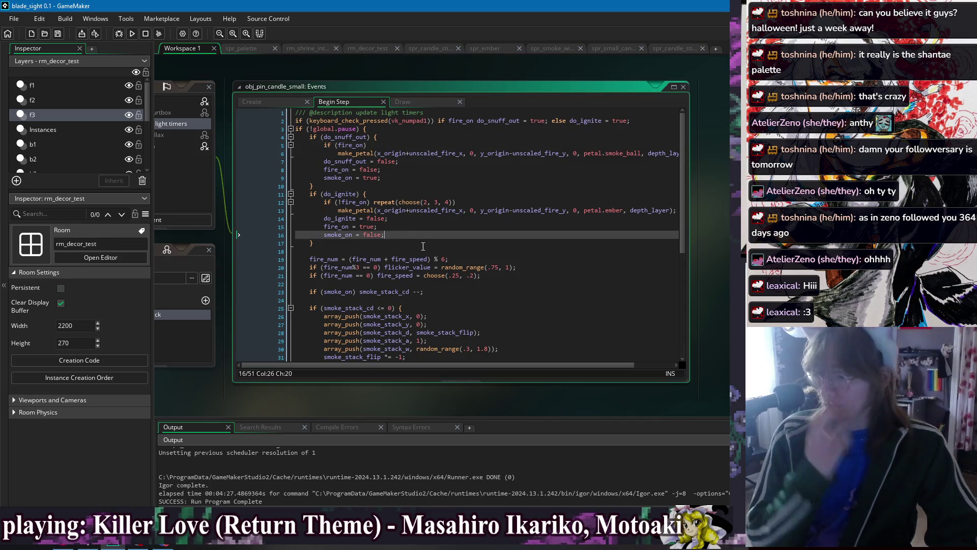
Delete the empty line 51 at the end of the Begin Step code and save
{"action": "scroll", "coordinate": [408, 264], "scroll_direction": "down", "scroll_amount": 5}
{"action": "scroll", "coordinate": [408, 264], "scroll_direction": "up", "scroll_amount": 1}
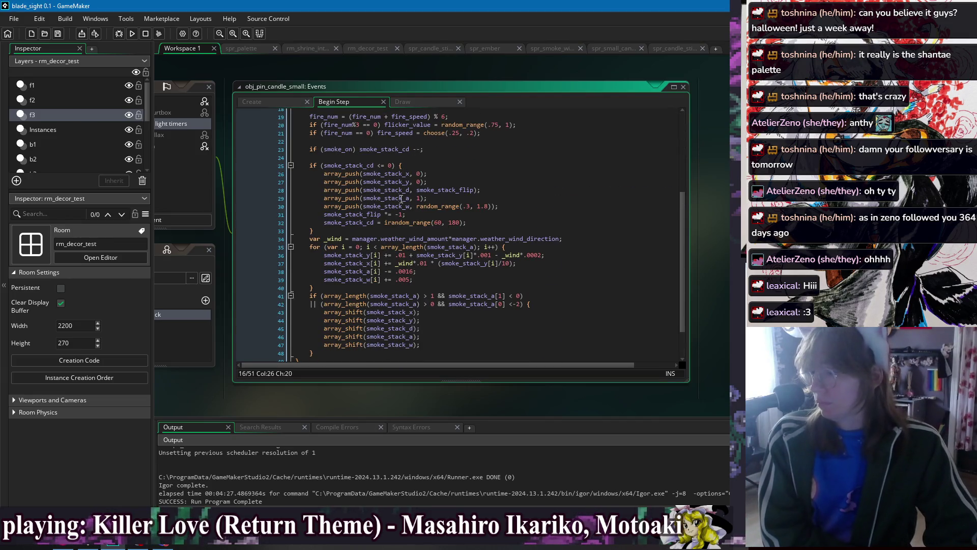
{"action": "left_click", "coordinate": [402, 155]}
{"action": "key", "text": "Up"}
{"action": "key", "text": "Up"}
{"action": "left_click", "coordinate": [446, 159]}
{"action": "scroll", "coordinate": [458, 326], "scroll_direction": "down", "scroll_amount": 2}
{"action": "left_click", "coordinate": [433, 342]}
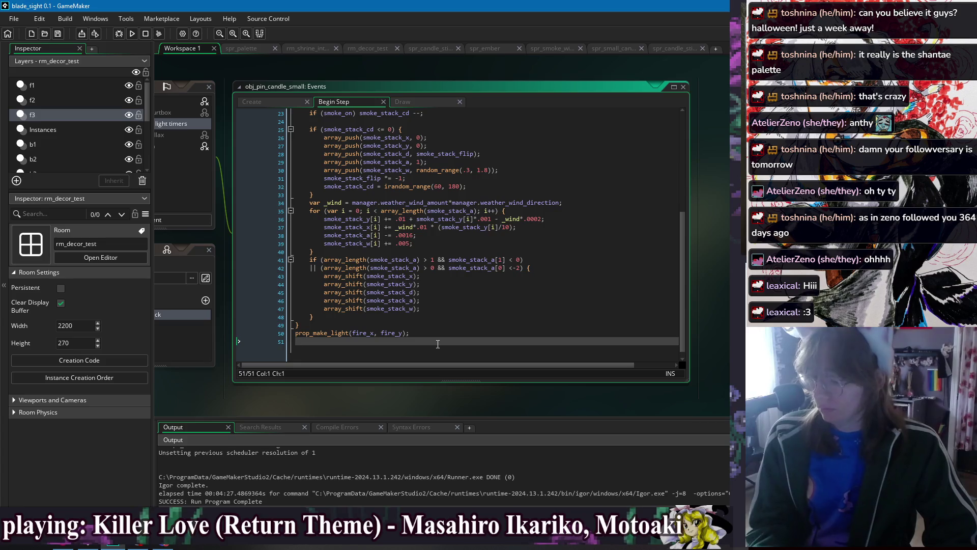
{"action": "key", "text": "BackSpace"}
{"action": "left_click", "coordinate": [452, 323]}
{"action": "key", "text": "ctrl+s"}
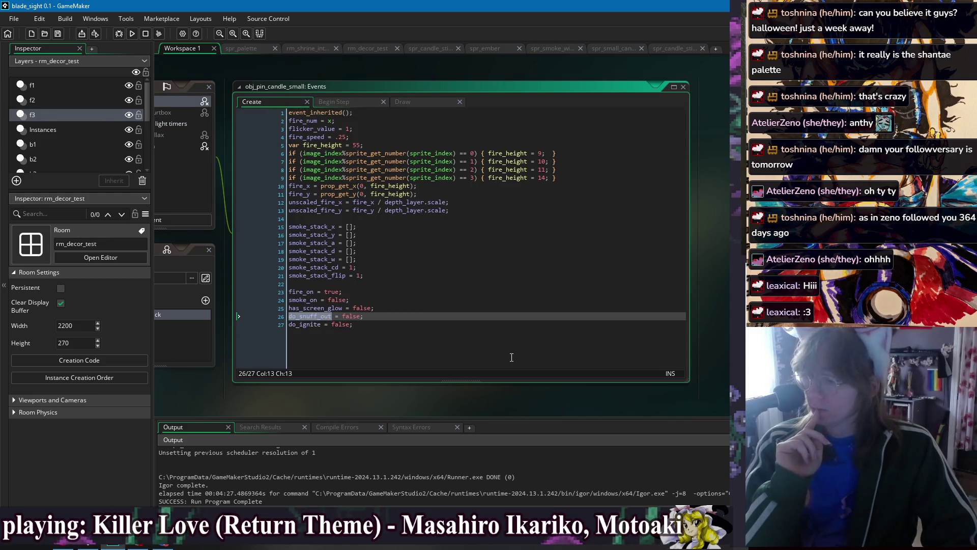
Check the Create code, return to Begin Step, and relaunch the game
{"action": "left_click", "coordinate": [448, 285]}
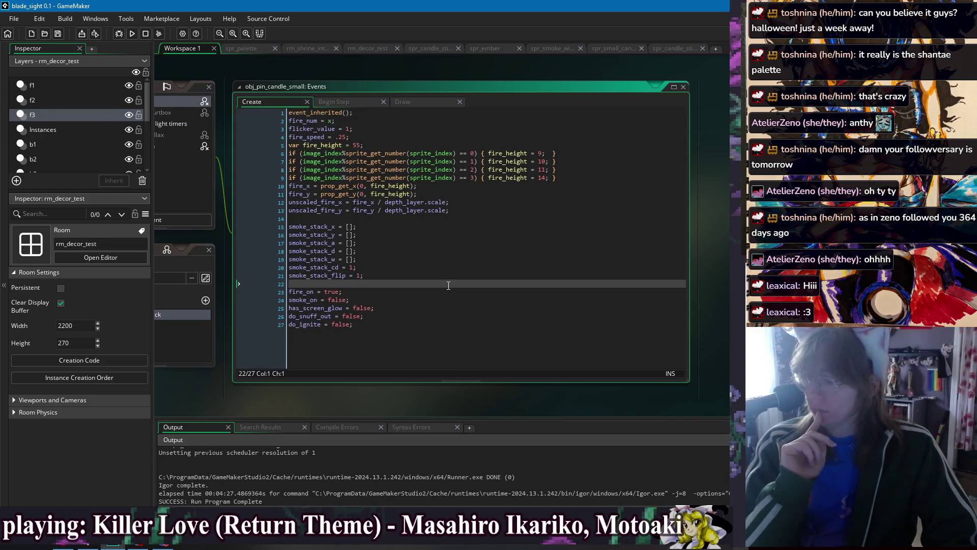
{"action": "left_click", "coordinate": [342, 103]}
{"action": "scroll", "coordinate": [483, 277], "scroll_direction": "up", "scroll_amount": 6}
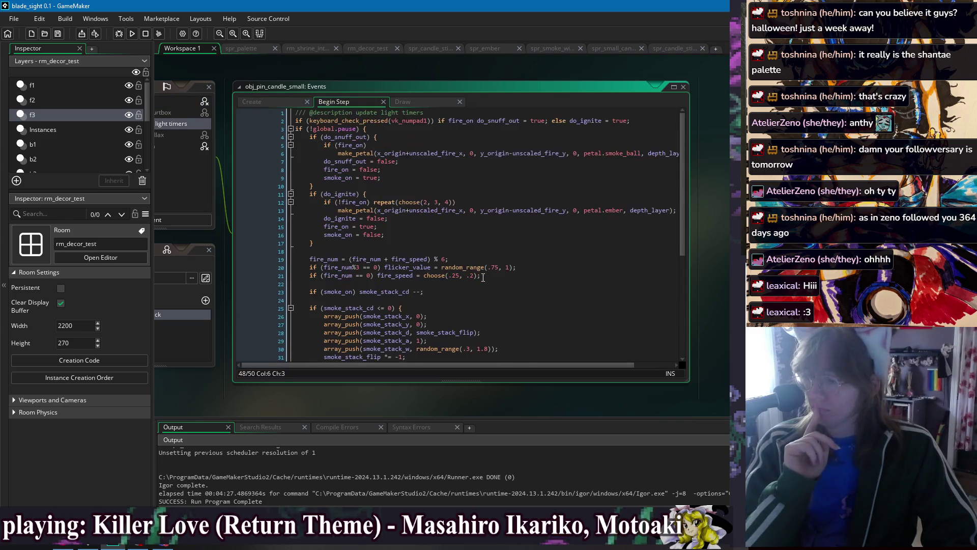
{"action": "left_click", "coordinate": [410, 126]}
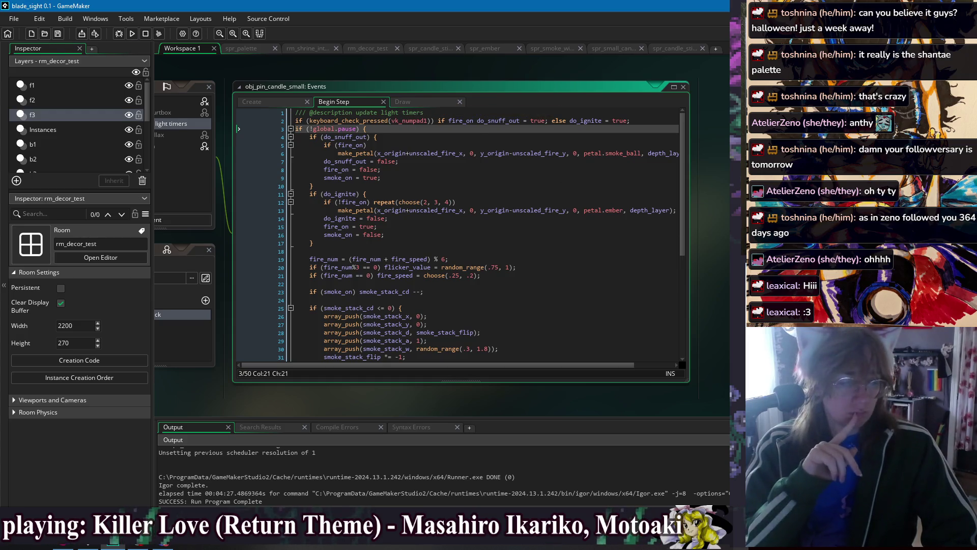
{"action": "left_click", "coordinate": [135, 36]}
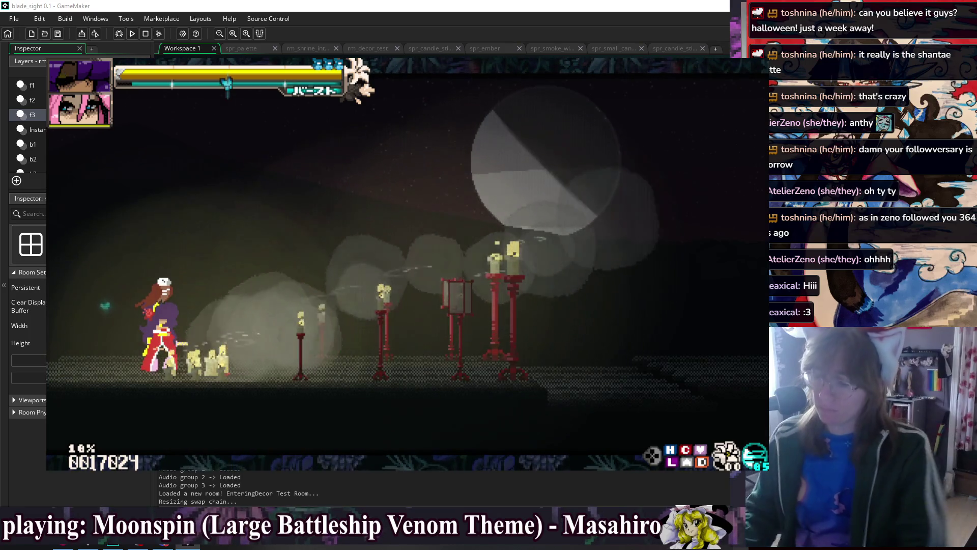
{"action": "key", "text": "Escape"}
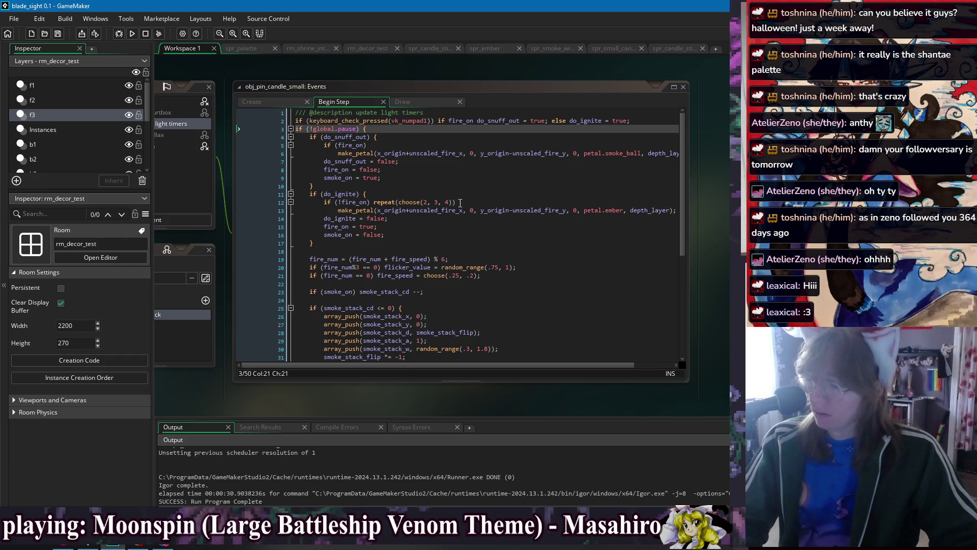
Replace the choose(2, 3, 4) ember count on line 12, test in-game, then close the game
{"action": "left_click_drag", "start_coordinate": [451, 203], "coordinate": [425, 203]}
{"action": "type", "text": "1,"}
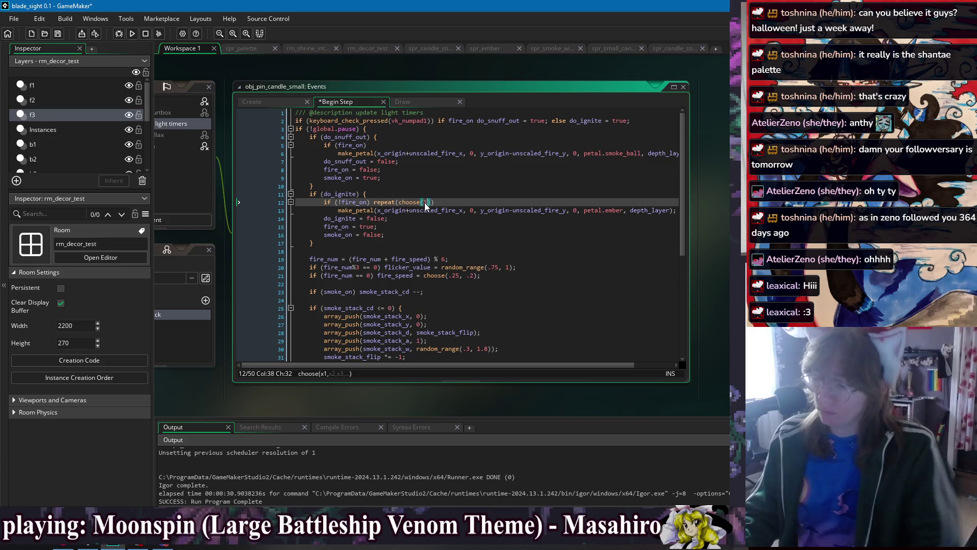
{"action": "type", "text": "2"}
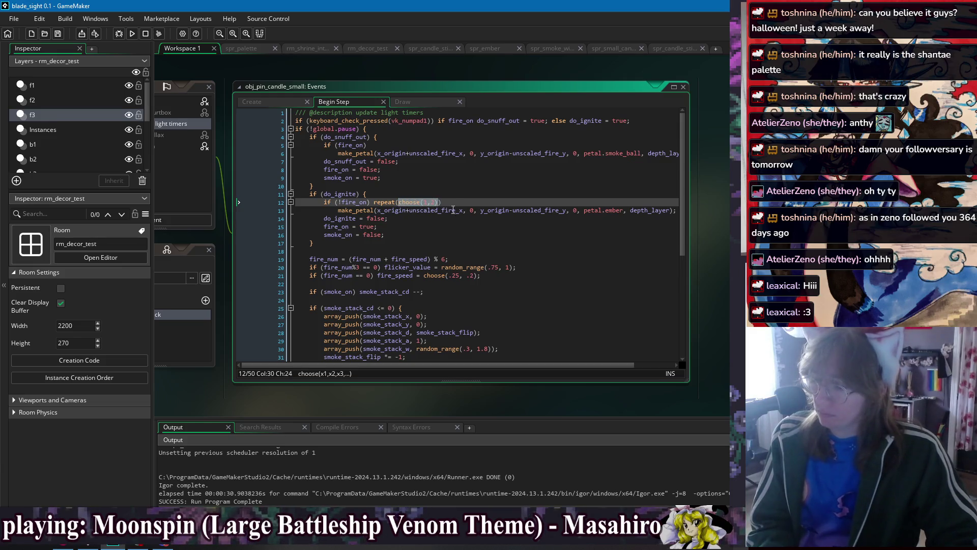
{"action": "left_click", "coordinate": [133, 33]}
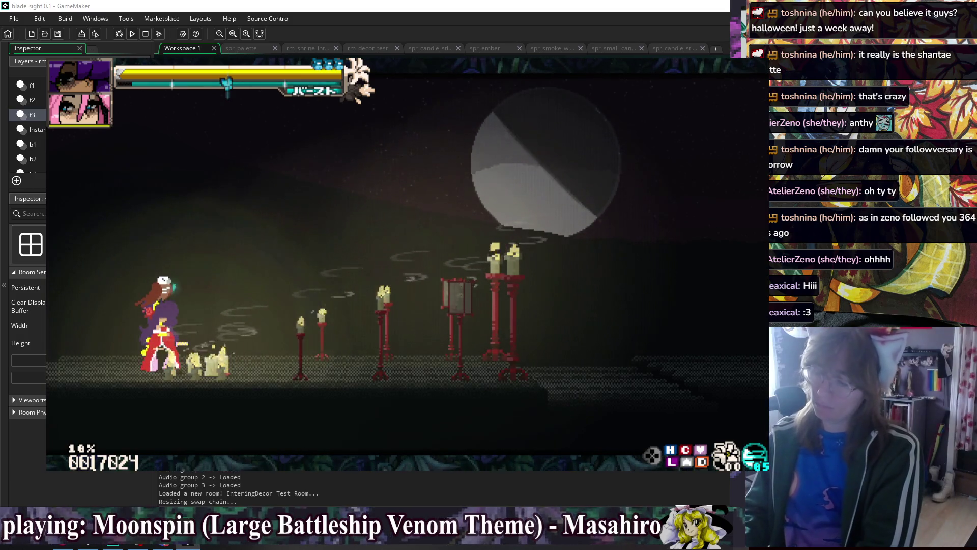
{"action": "key", "text": "Escape"}
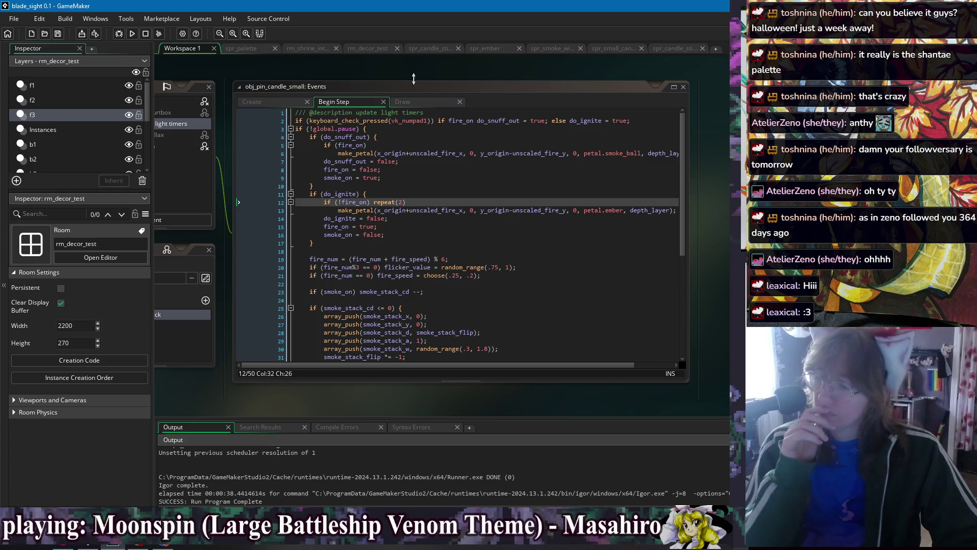
Review the small candle's Draw code, including the glow drawing line
{"action": "left_click", "coordinate": [410, 101]}
{"action": "left_click", "coordinate": [489, 261]}
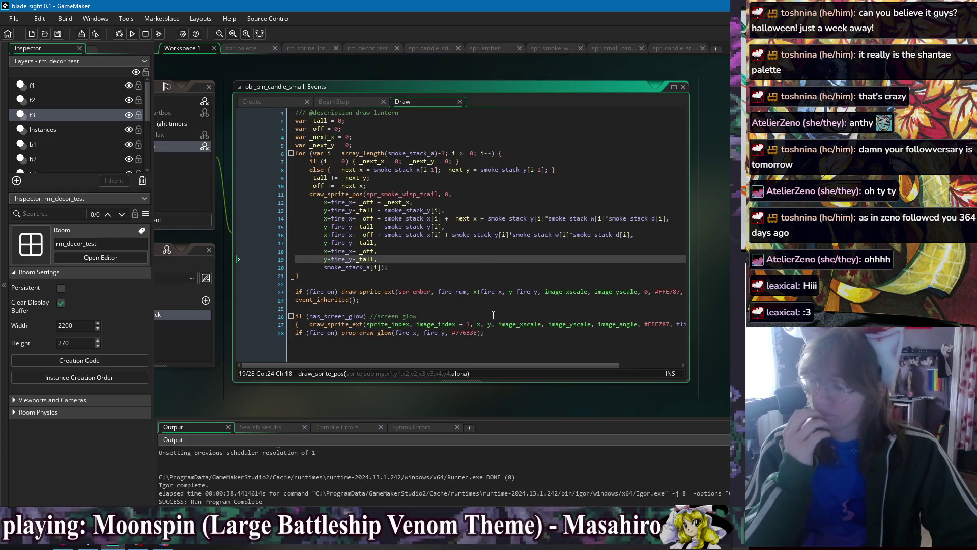
{"action": "left_click", "coordinate": [514, 315]}
{"action": "key", "text": "Up"}
{"action": "key", "text": "Up"}
{"action": "key", "text": "Up"}
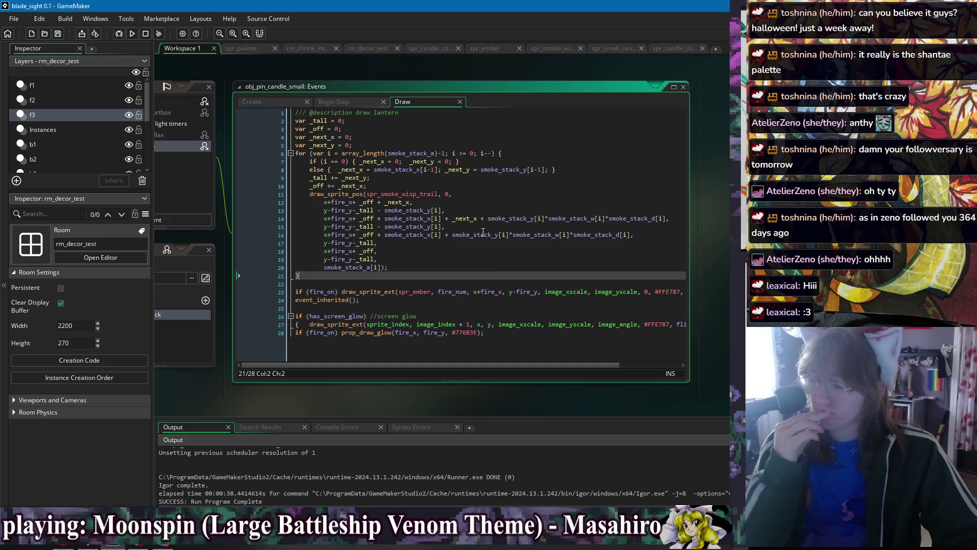
{"action": "left_click", "coordinate": [467, 146]}
{"action": "left_click", "coordinate": [464, 119]}
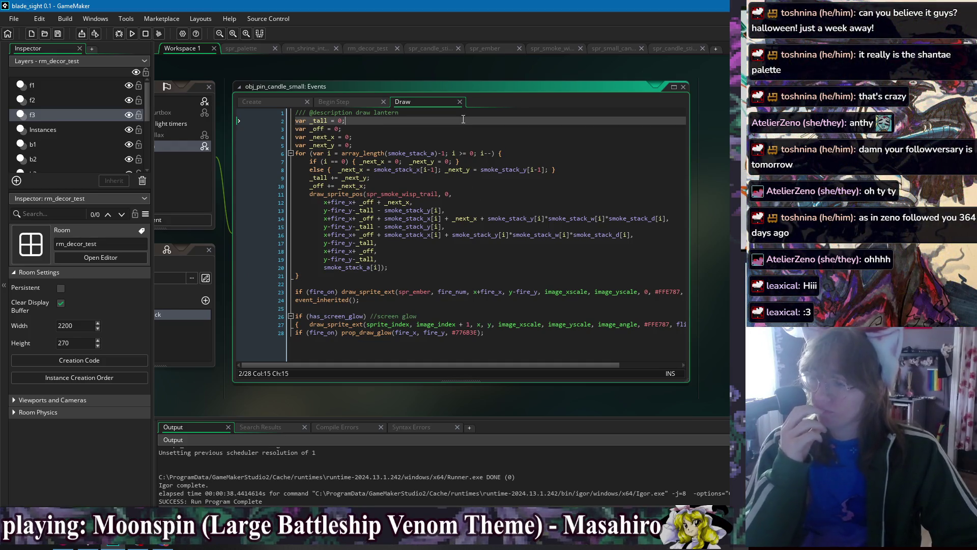
Switch to the small candle's Create code and look it over
{"action": "left_click", "coordinate": [273, 100]}
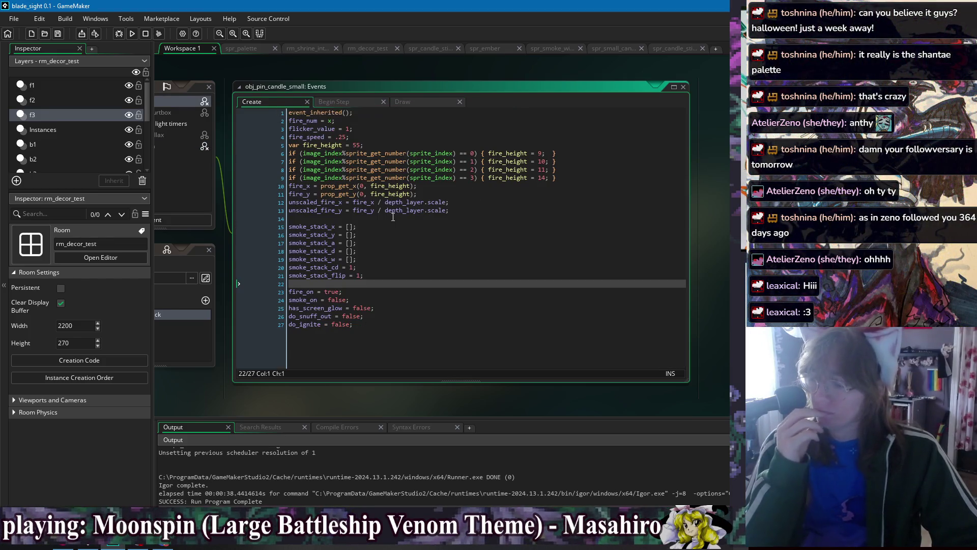
{"action": "left_click", "coordinate": [356, 218]}
{"action": "left_click", "coordinate": [392, 289]}
{"action": "left_click", "coordinate": [395, 283]}
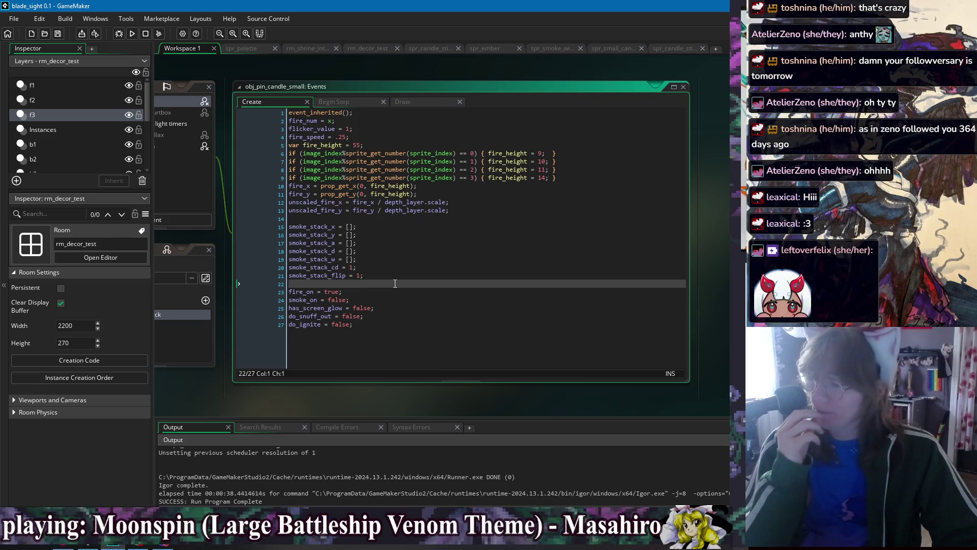
Bring up and dismiss the open-editors list, checking the has_screen_glow line
{"action": "left_click", "coordinate": [330, 68]}
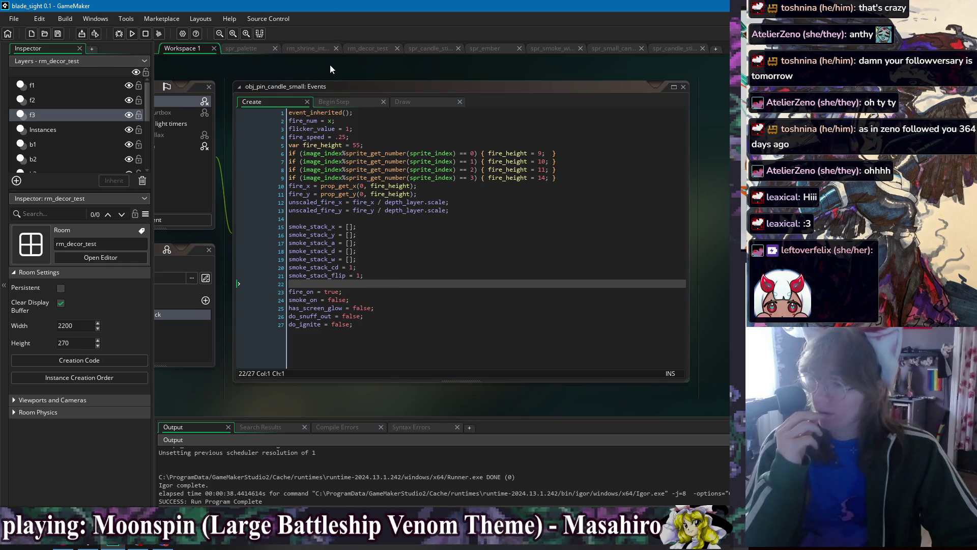
{"action": "mouse_move", "coordinate": [340, 78]}
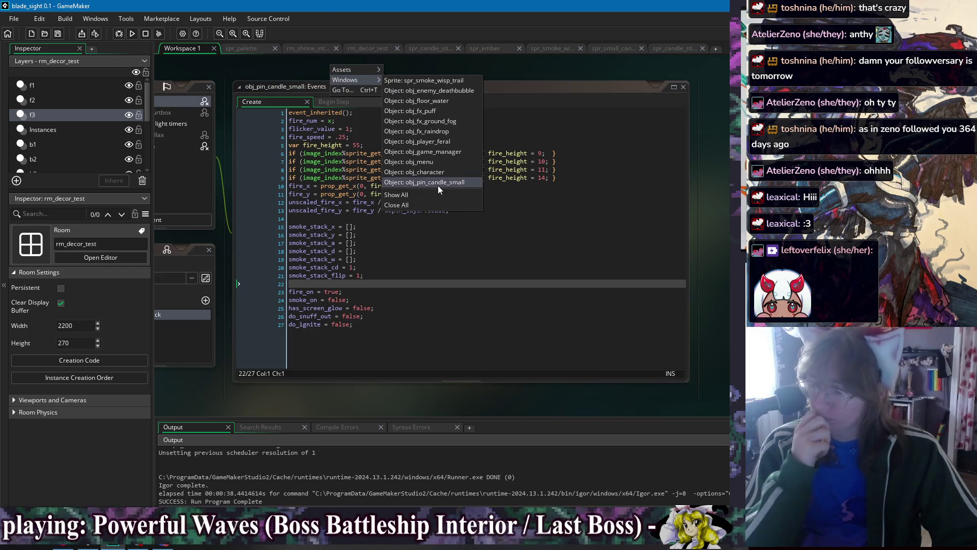
{"action": "left_click", "coordinate": [635, 189]}
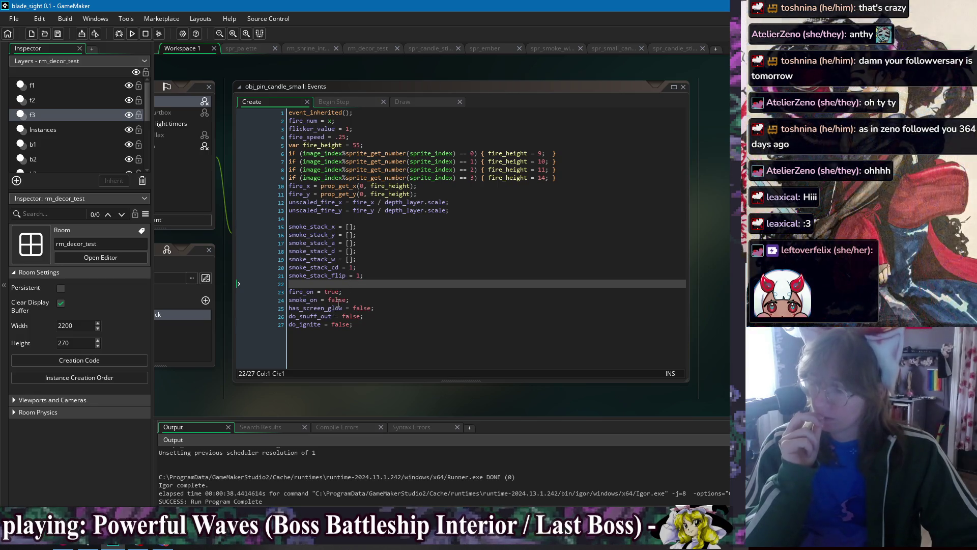
{"action": "left_click", "coordinate": [393, 308]}
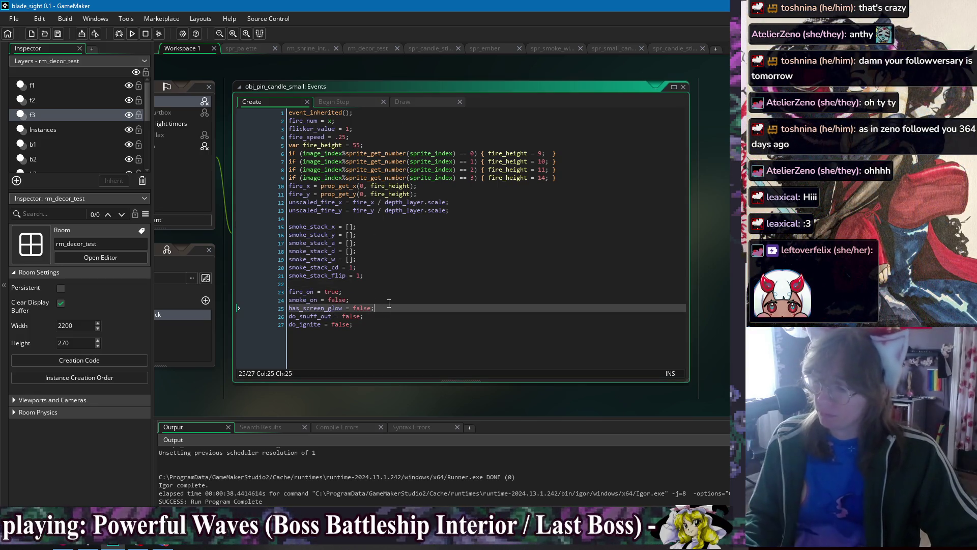
{"action": "left_click", "coordinate": [415, 310]}
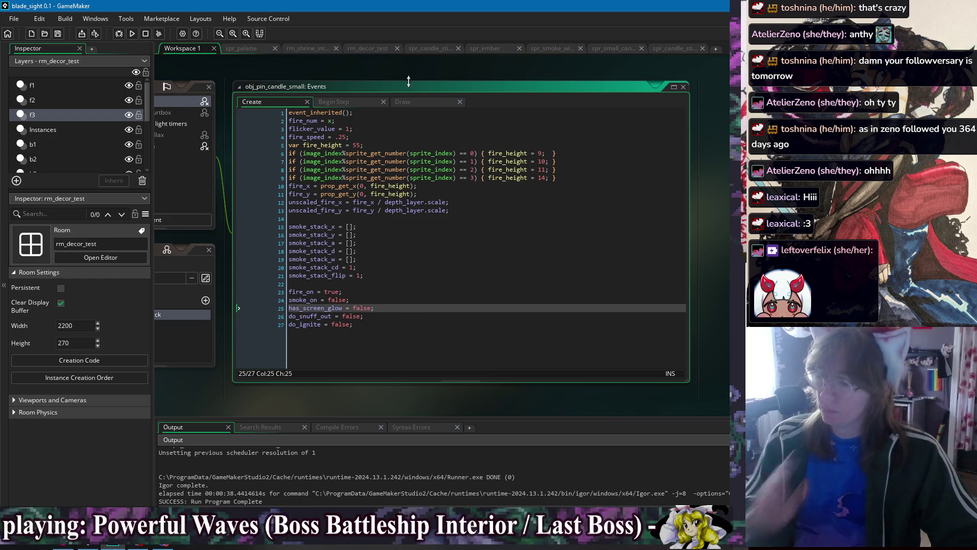
Open obj_pin_candle_stick's Create code from the object chain
{"action": "right_click", "coordinate": [409, 72]}
{"action": "mouse_move", "coordinate": [420, 85]}
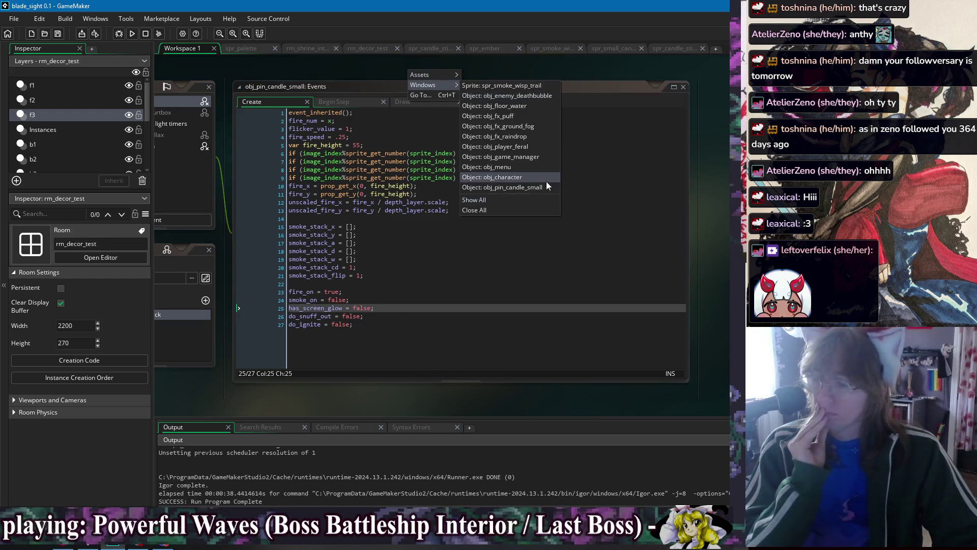
{"action": "left_click", "coordinate": [720, 188]}
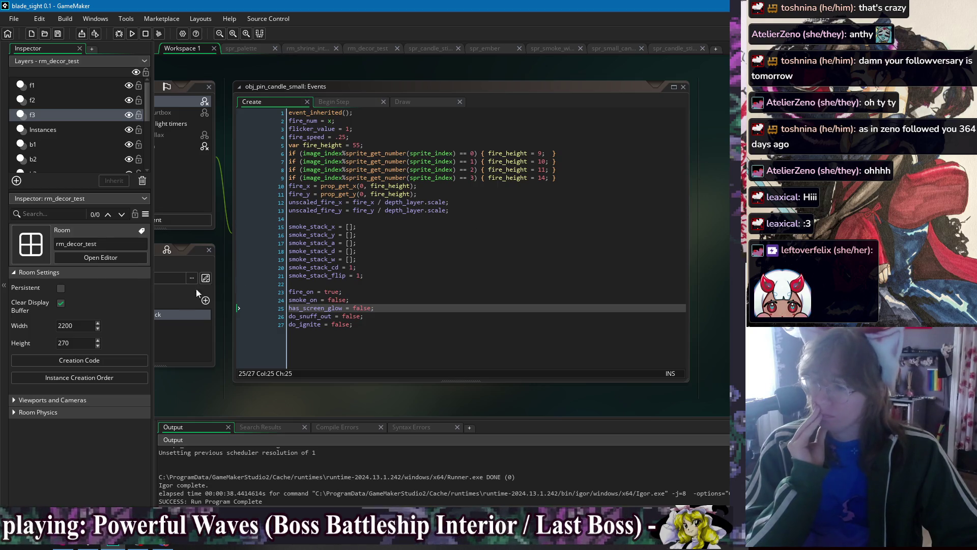
{"action": "left_click", "coordinate": [240, 87]}
{"action": "double_click", "coordinate": [294, 317]}
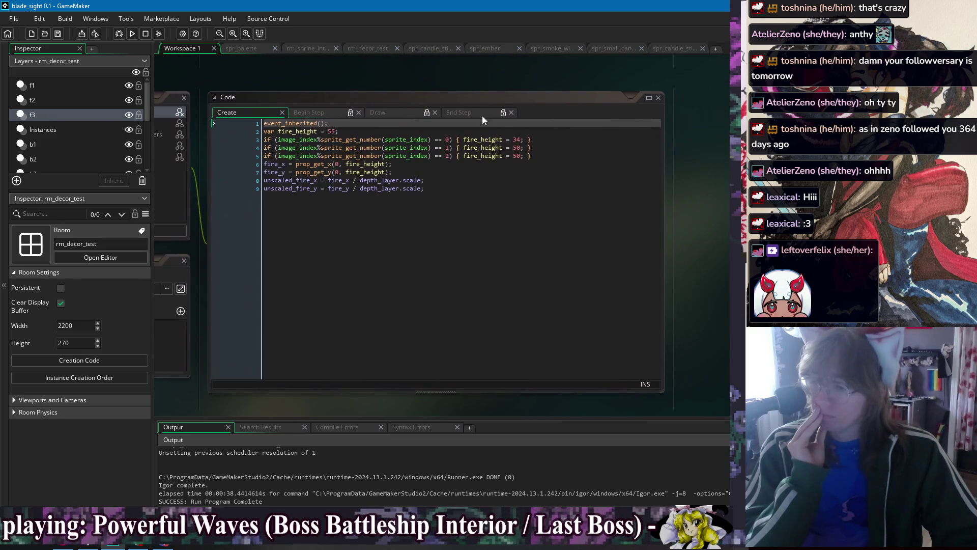
Look over the open sprites, spr_ember and the candle stick sprite, then return to the code
{"action": "left_click", "coordinate": [544, 157]}
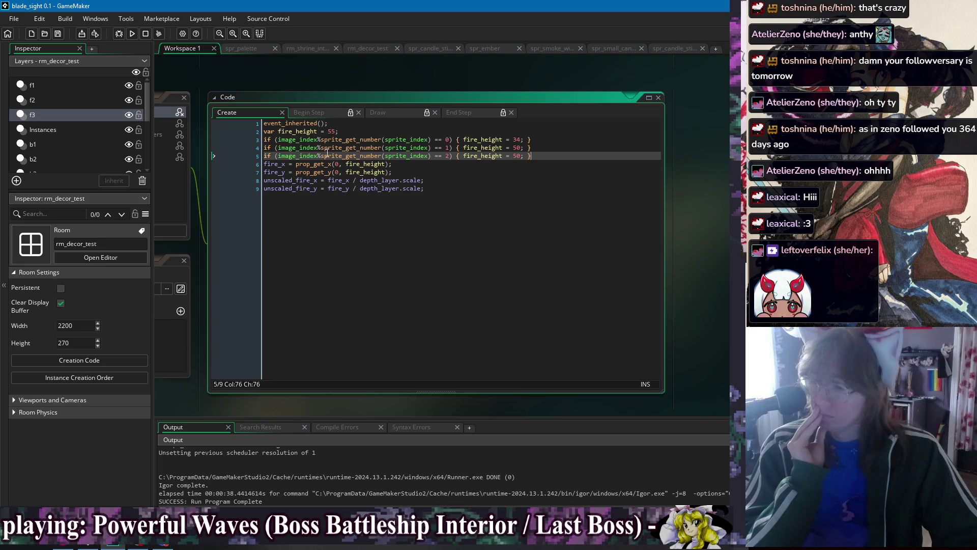
{"action": "left_click", "coordinate": [610, 49]}
{"action": "left_click", "coordinate": [551, 50]}
{"action": "left_click", "coordinate": [484, 49]}
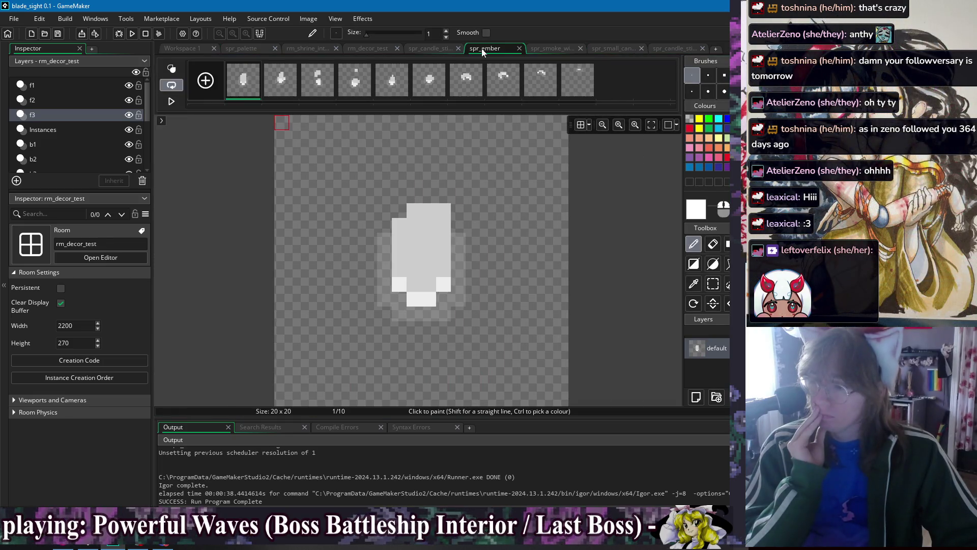
{"action": "left_click", "coordinate": [430, 48]}
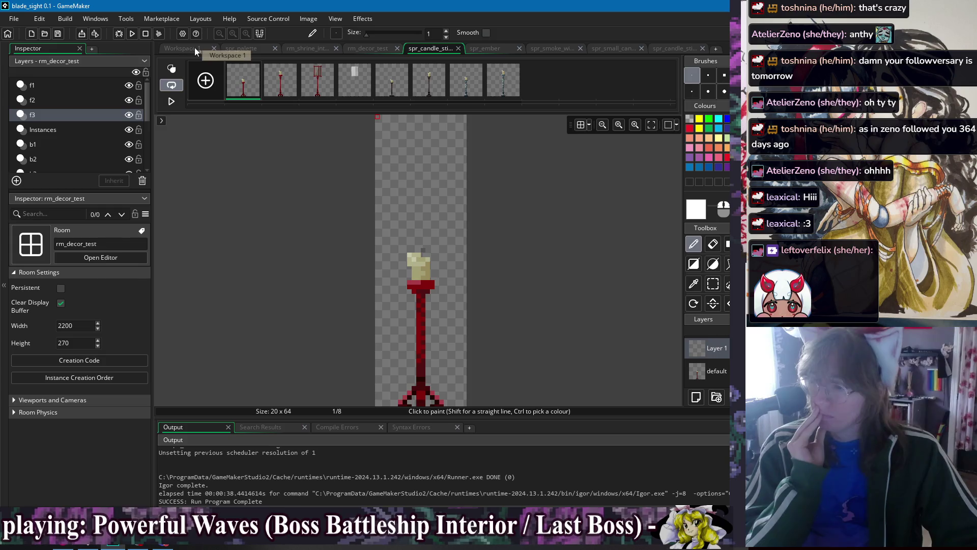
{"action": "left_click", "coordinate": [195, 50]}
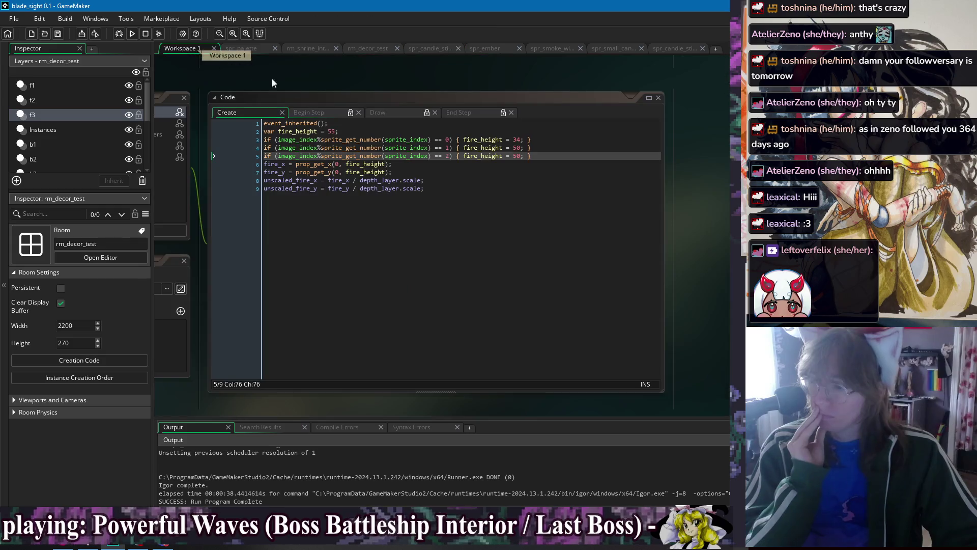
Add has_screen_glow = true to the third-frame case on line 5, save, and run
{"action": "left_click", "coordinate": [387, 172]}
{"action": "left_click", "coordinate": [528, 158]}
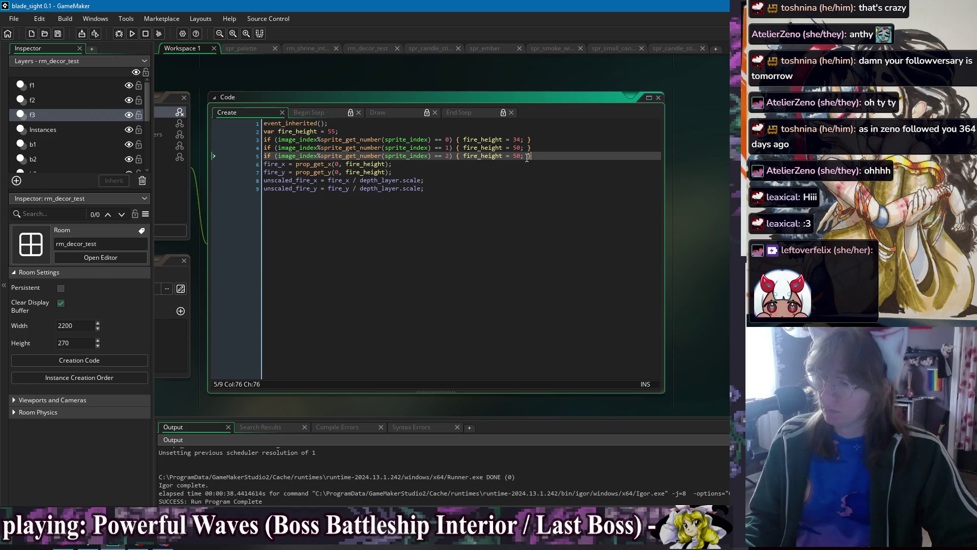
{"action": "type", "text": "has_screen_glow = true;"}
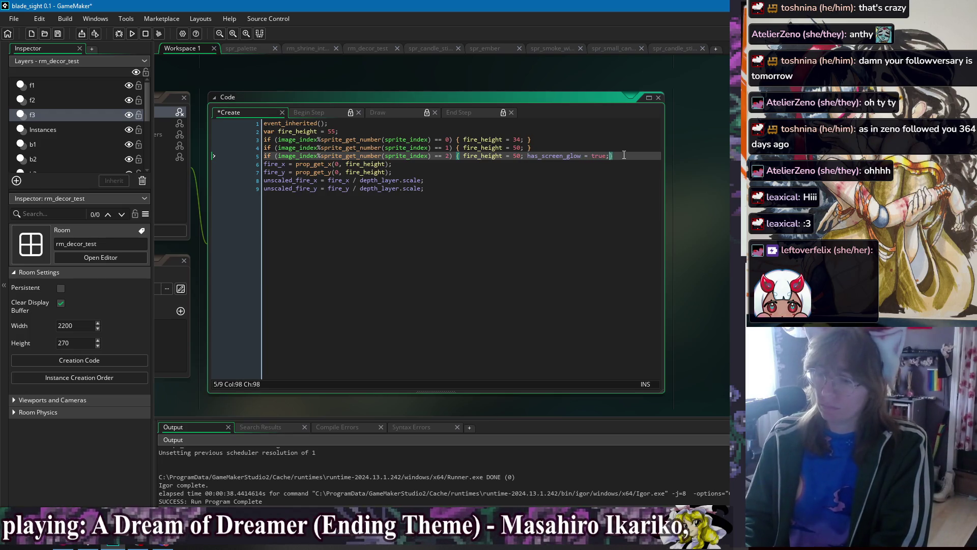
{"action": "left_click", "coordinate": [624, 155]}
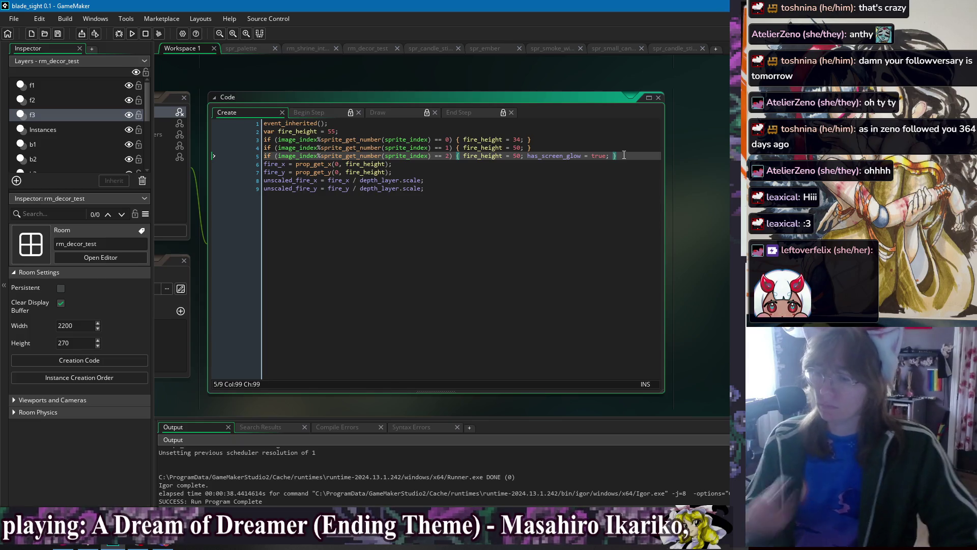
{"action": "left_click", "coordinate": [132, 33]}
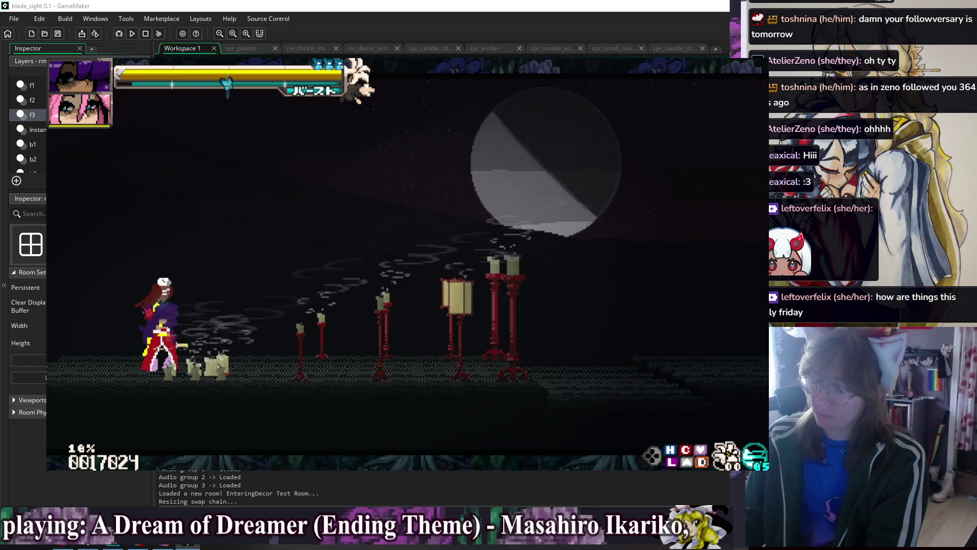
Switch the workspace to the obj_game_manager object showing its Create code
{"action": "right_click", "coordinate": [242, 71]}
{"action": "mouse_move", "coordinate": [268, 87]}
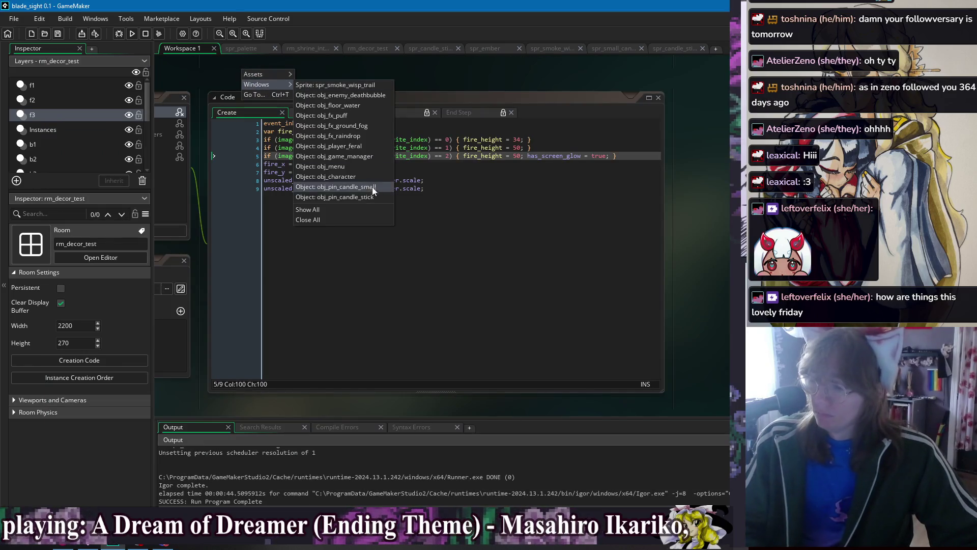
{"action": "left_click", "coordinate": [369, 159]}
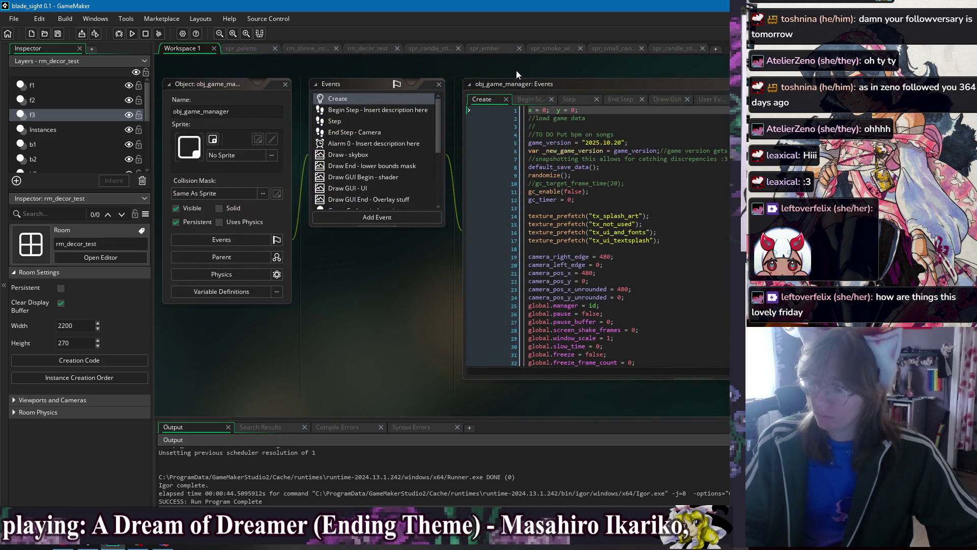
Look through the open-windows list a few times without switching, then focus the build output log
{"action": "right_click", "coordinate": [365, 72]}
{"action": "mouse_move", "coordinate": [387, 89]}
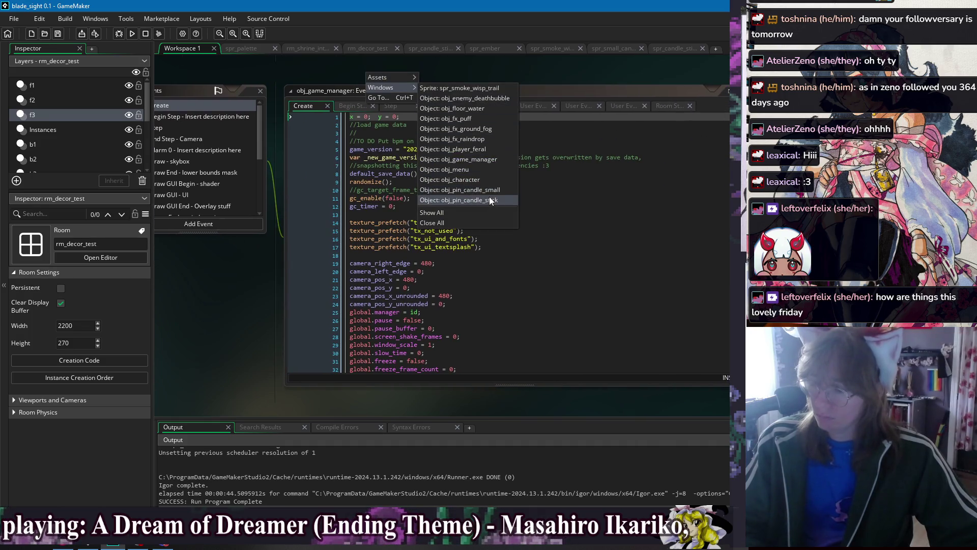
{"action": "left_click", "coordinate": [339, 71]}
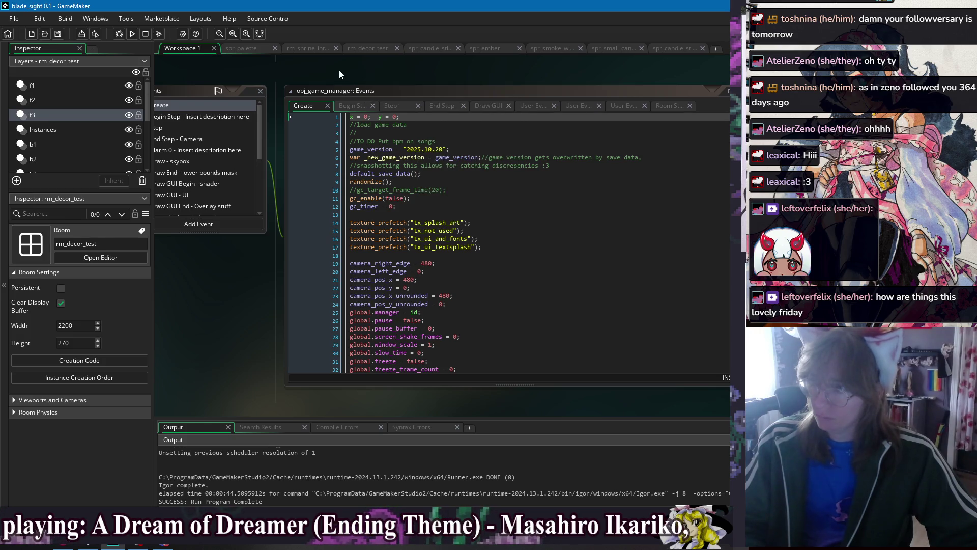
{"action": "right_click", "coordinate": [340, 71]}
{"action": "mouse_move", "coordinate": [358, 87]}
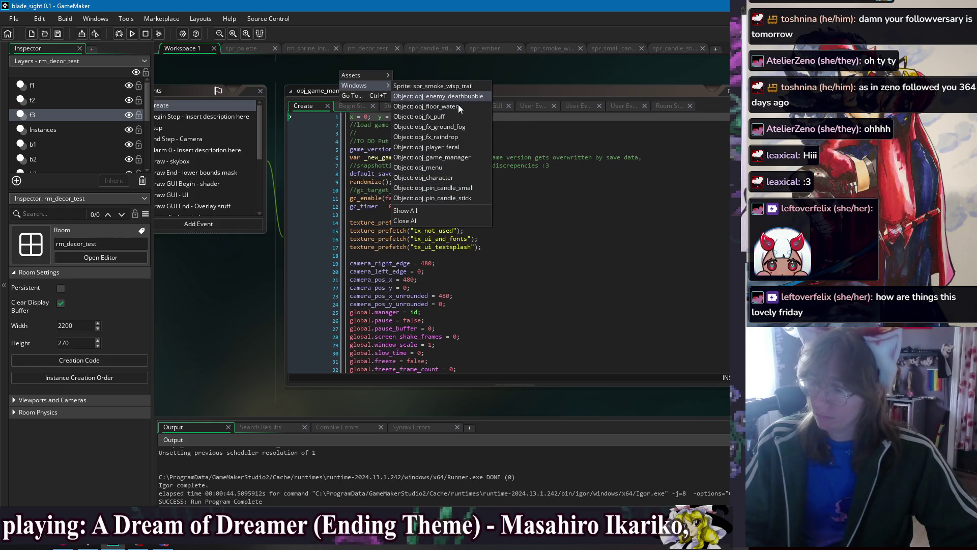
{"action": "left_click", "coordinate": [455, 68]}
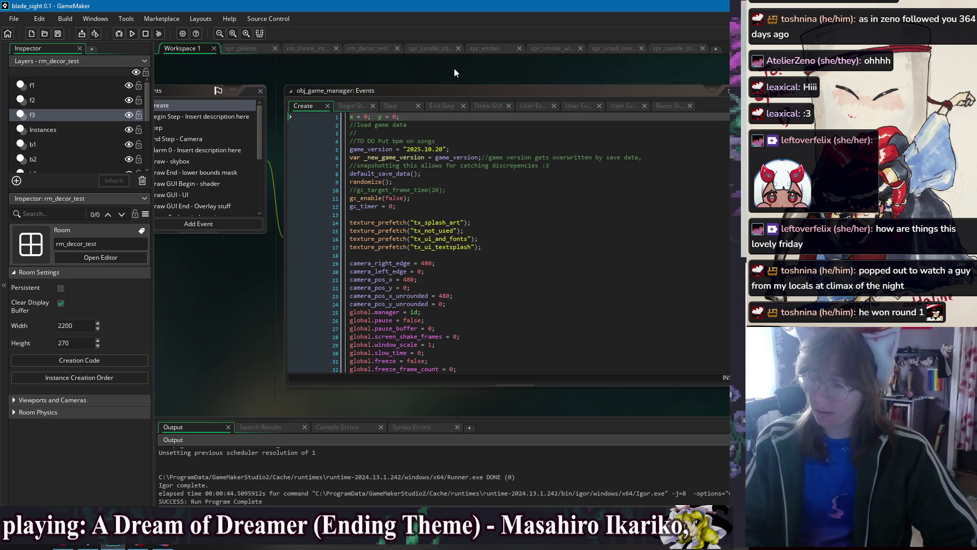
{"action": "right_click", "coordinate": [452, 69]}
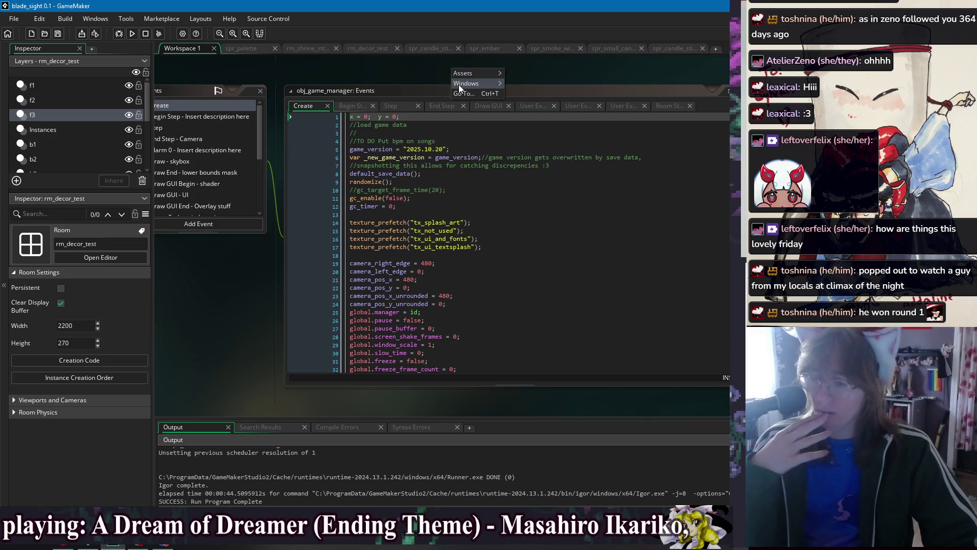
{"action": "mouse_move", "coordinate": [459, 85]}
{"action": "left_click", "coordinate": [543, 62]}
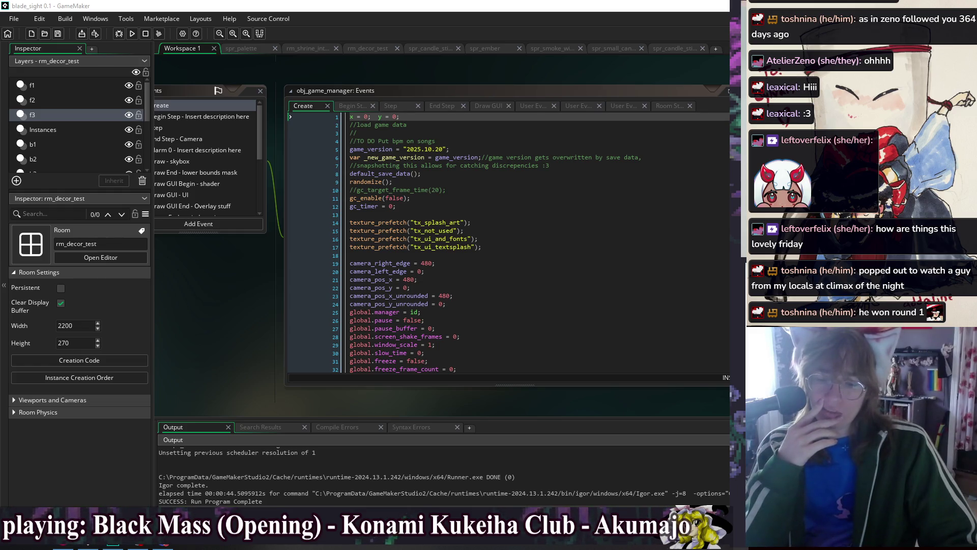
{"action": "left_click", "coordinate": [560, 477]}
Return to GameMaker and switch the workspace to the obj_pin_candle_stick object
{"action": "left_click", "coordinate": [605, 199]}
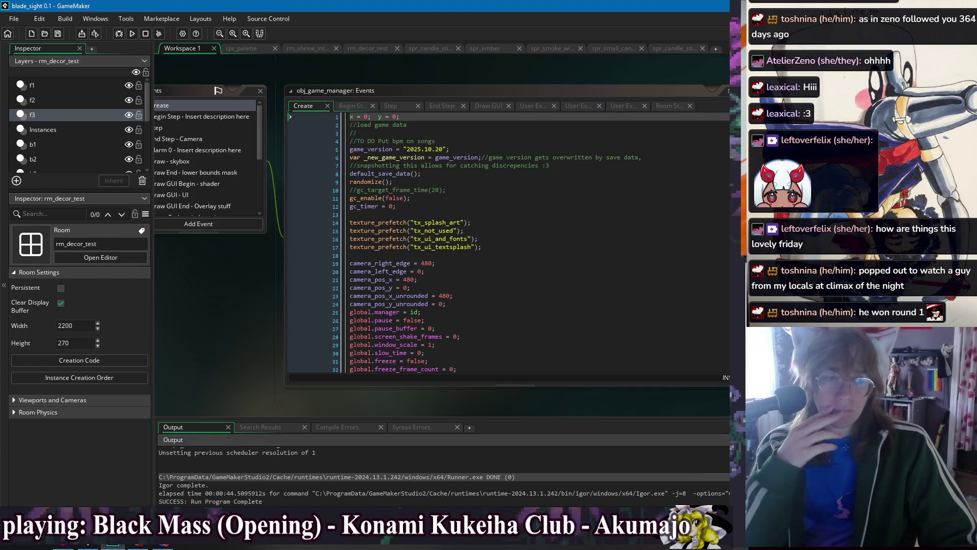
{"action": "key", "text": "alt+Tab"}
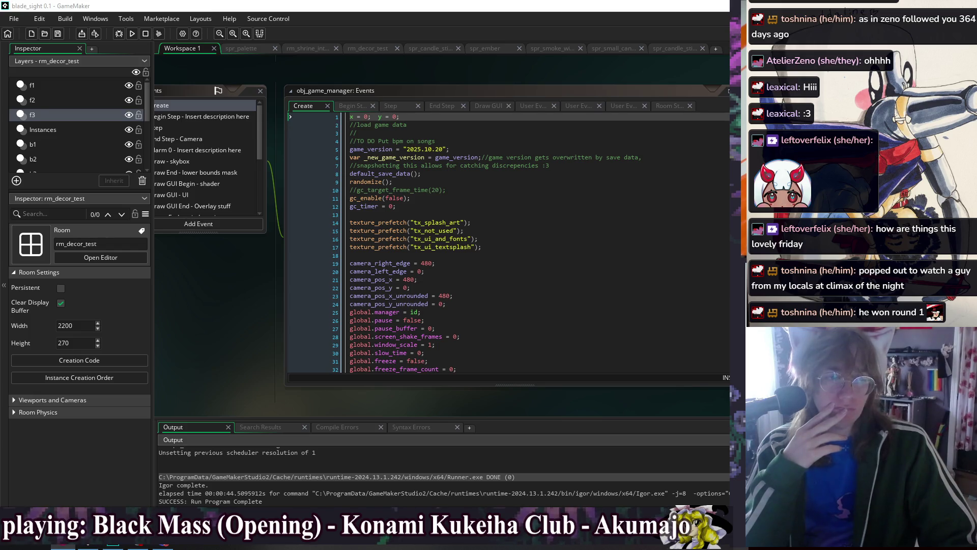
{"action": "left_click", "coordinate": [453, 190]}
{"action": "right_click", "coordinate": [440, 75]}
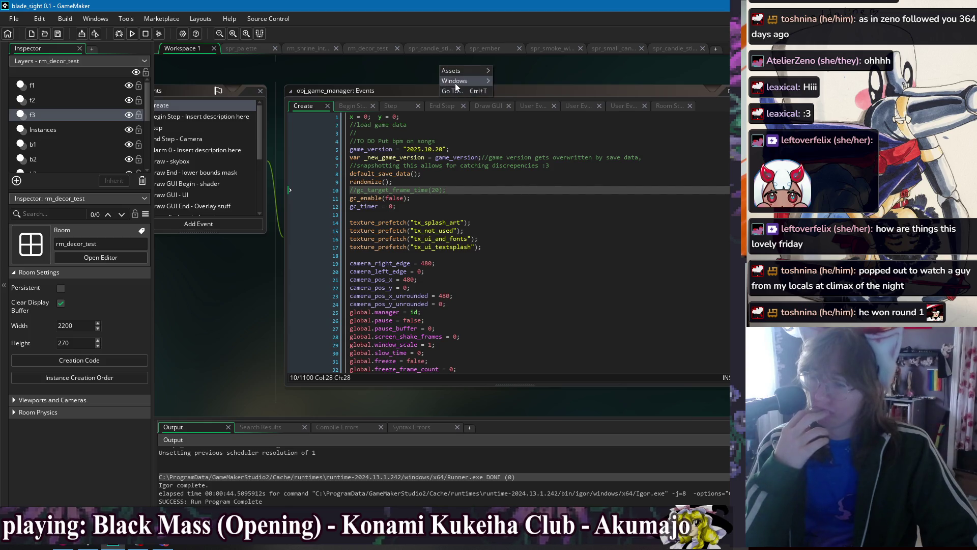
{"action": "mouse_move", "coordinate": [455, 84]}
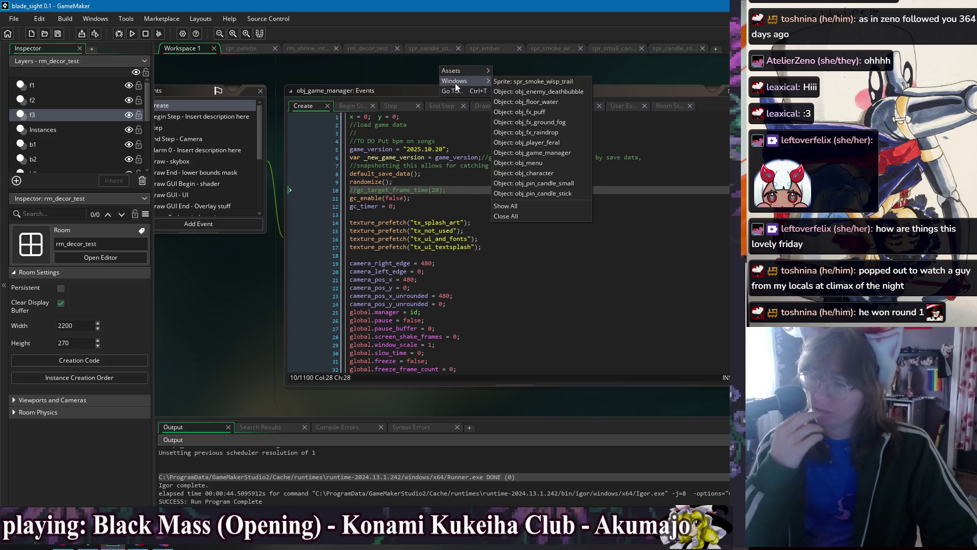
{"action": "left_click", "coordinate": [560, 194]}
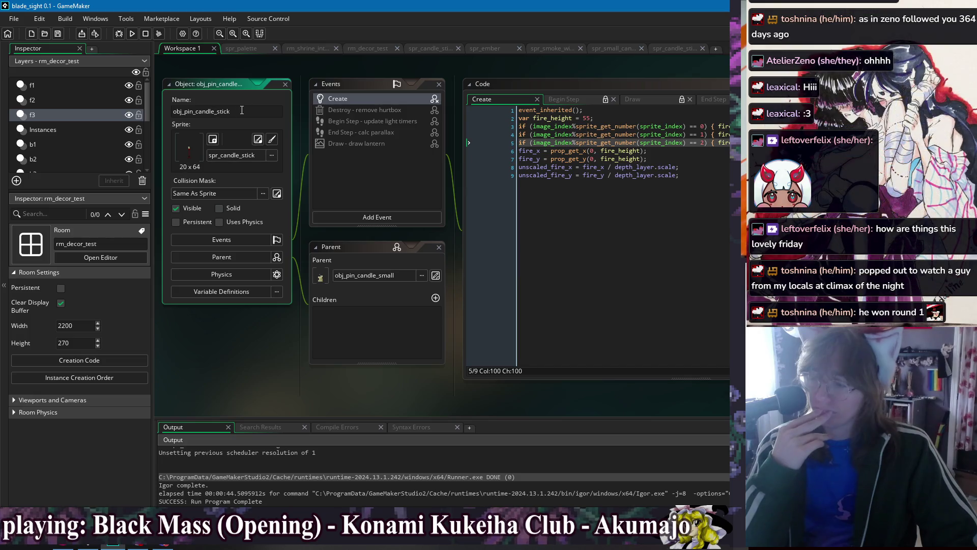
Rename the object to obj_pin_candle_stick_red and close its editor windows
{"action": "left_click", "coordinate": [178, 107]}
{"action": "left_click", "coordinate": [273, 108]}
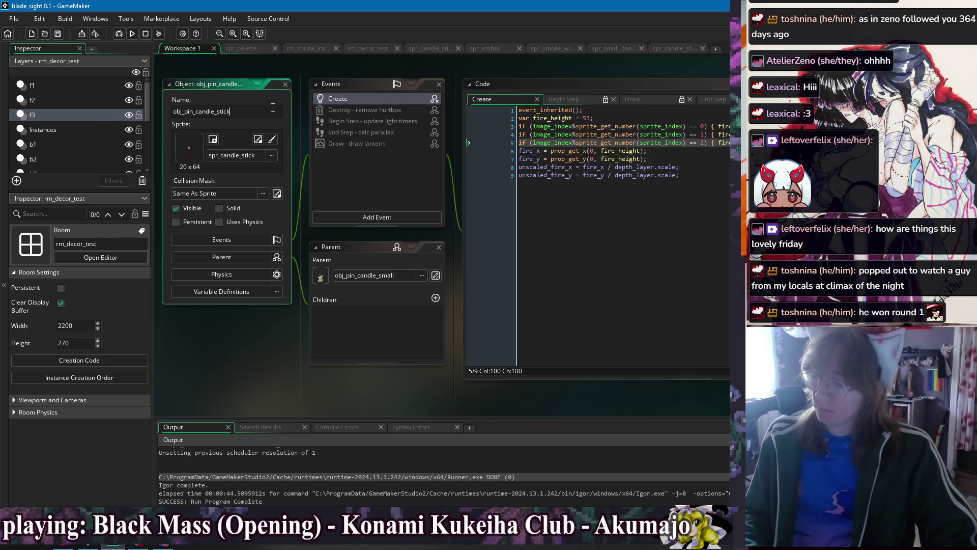
{"action": "type", "text": "_red"}
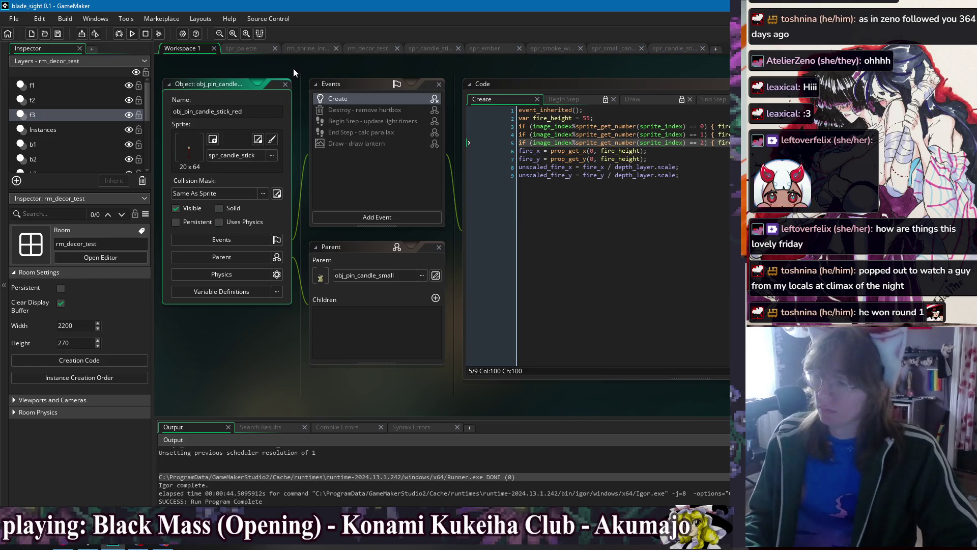
{"action": "left_click", "coordinate": [293, 69]}
{"action": "left_click", "coordinate": [286, 85]}
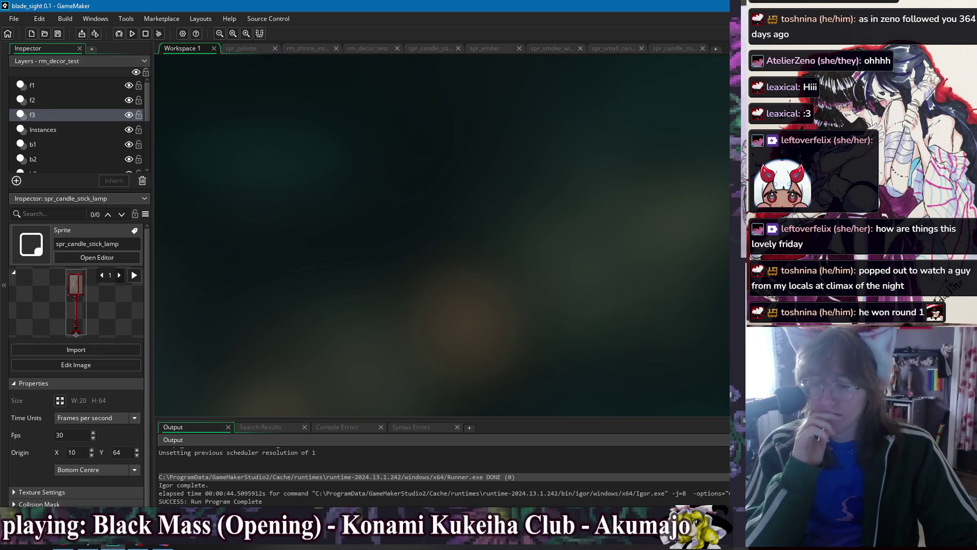
Delete spr_candle_stick_lamp and rename the candle stick sprite to spr_candle_stick_red
{"action": "key", "text": "Delete"}
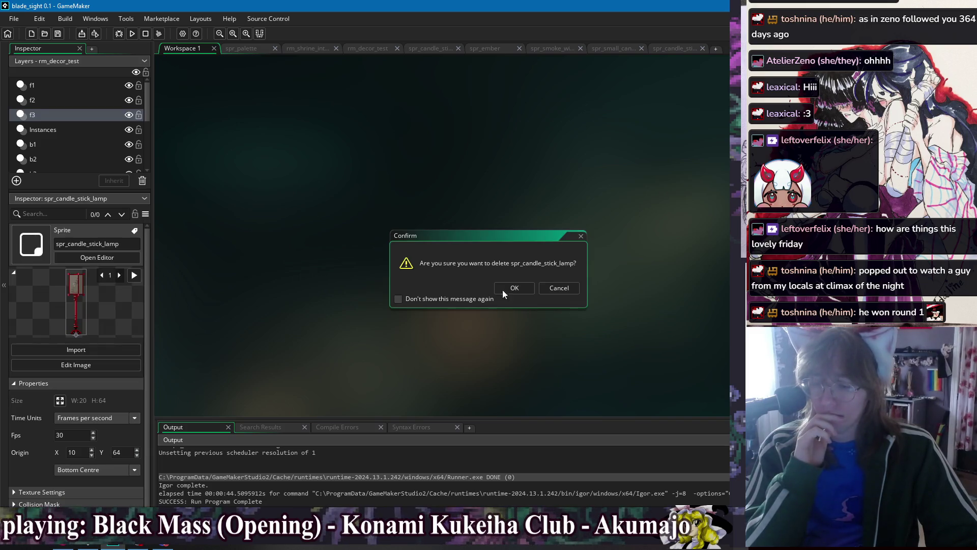
{"action": "left_click", "coordinate": [512, 289]}
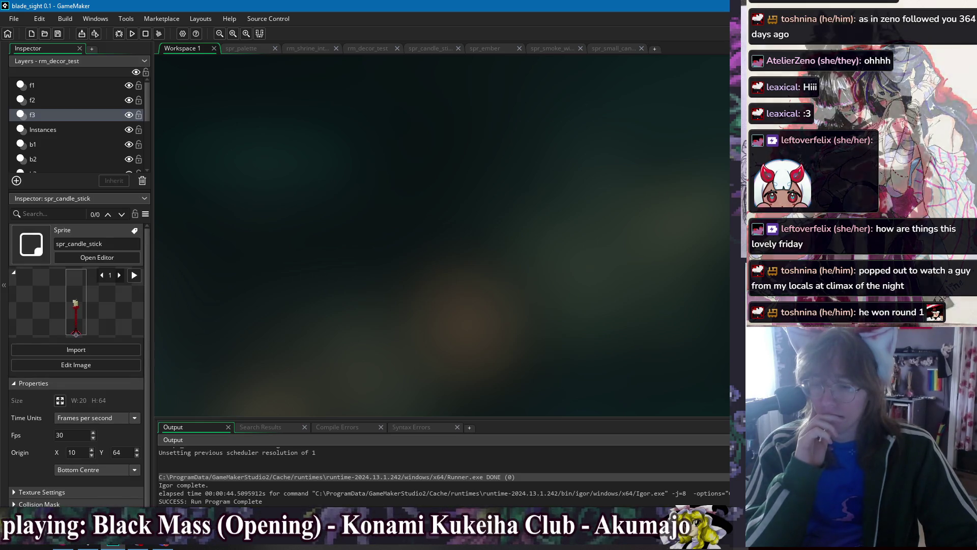
{"action": "type", "text": "_red_1"}
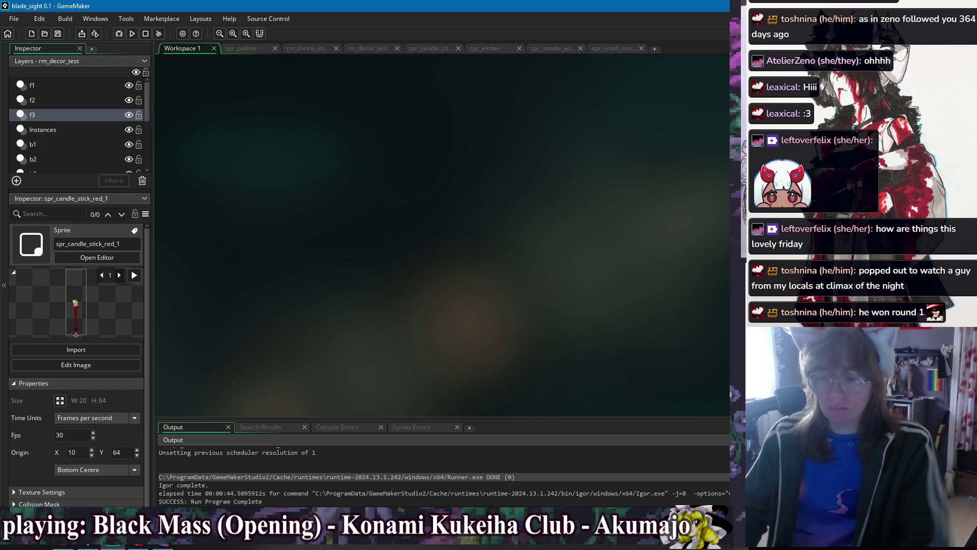
Name the duplicated sprites spr_candle_stick_dark, spr_candle_stick_copper and spr_candle_stick_metal
{"action": "key", "text": "BackSpace"}
{"action": "key", "text": "BackSpace"}
{"action": "key", "text": "BackSpace"}
{"action": "type", "text": "dark"}
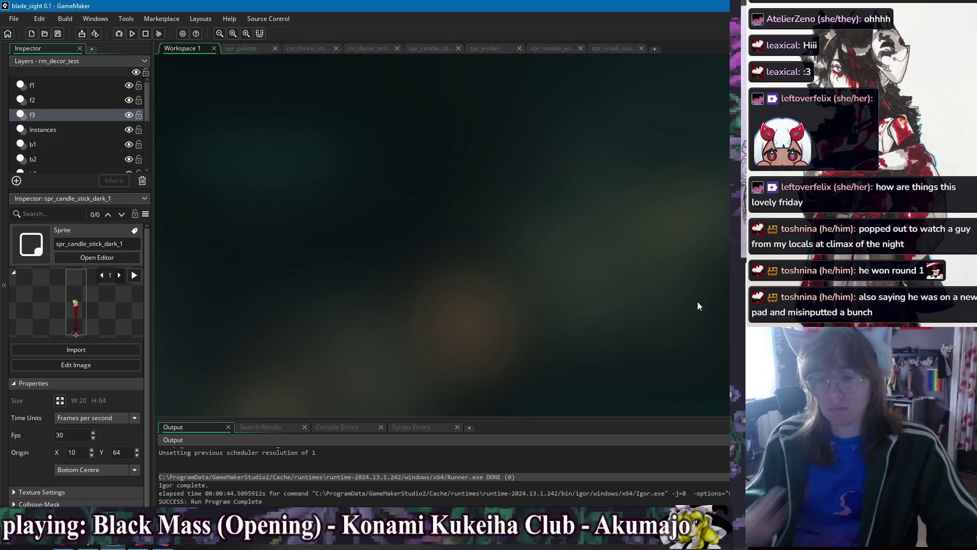
{"action": "key", "text": "Up"}
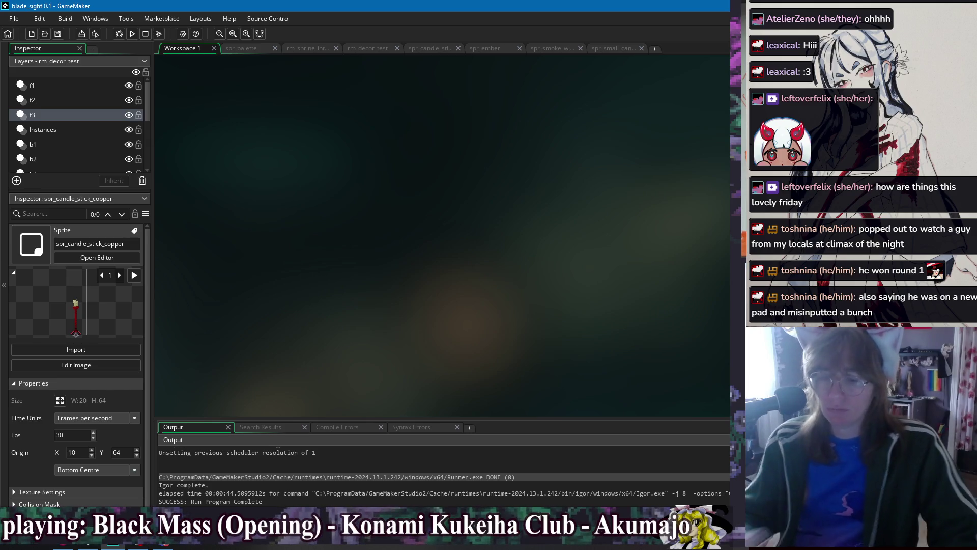
{"action": "key", "text": "Down"}
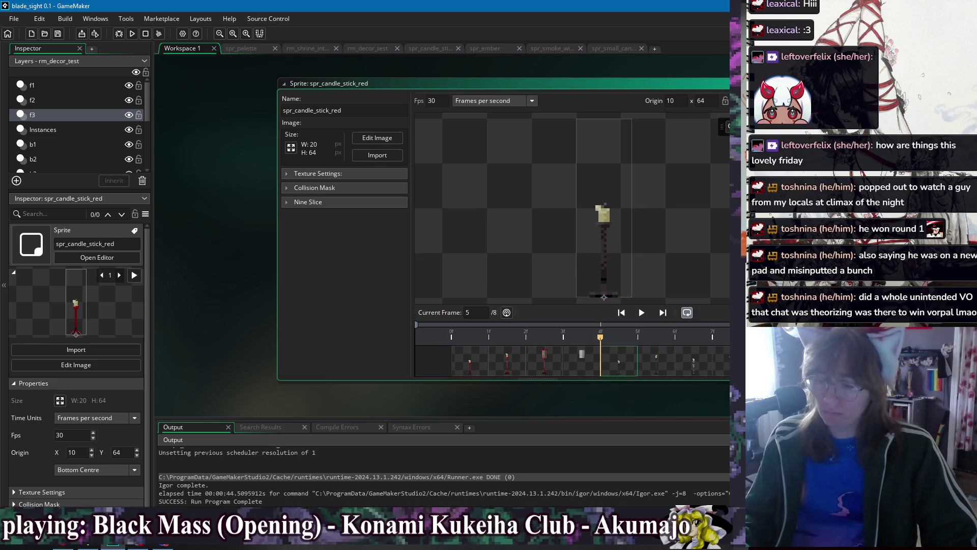
Undo a frame deletion on the red sprite and delete six frames from spr_candle_stick_metal
{"action": "left_click", "coordinate": [694, 361], "text": "shift"}
{"action": "key", "text": "Delete"}
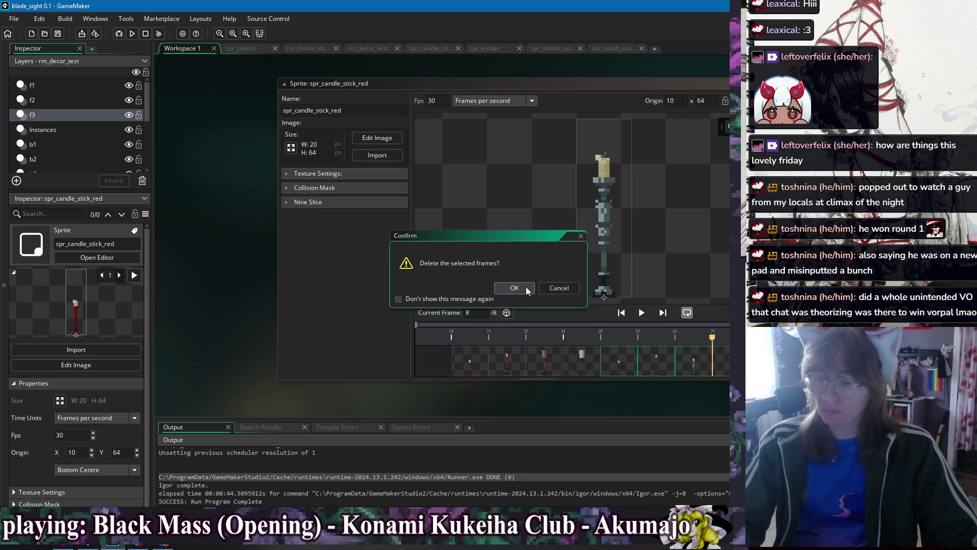
{"action": "left_click", "coordinate": [526, 286]}
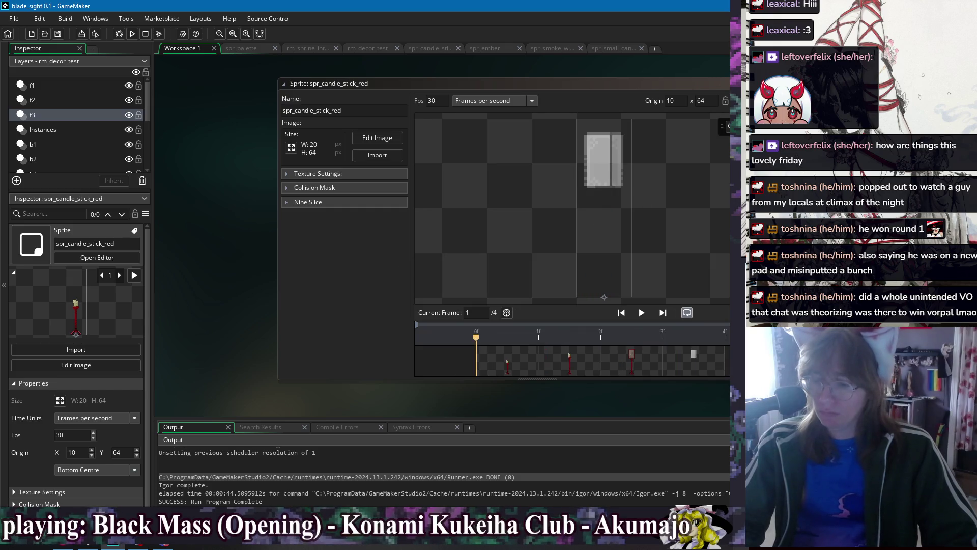
{"action": "key", "text": "ctrl+z"}
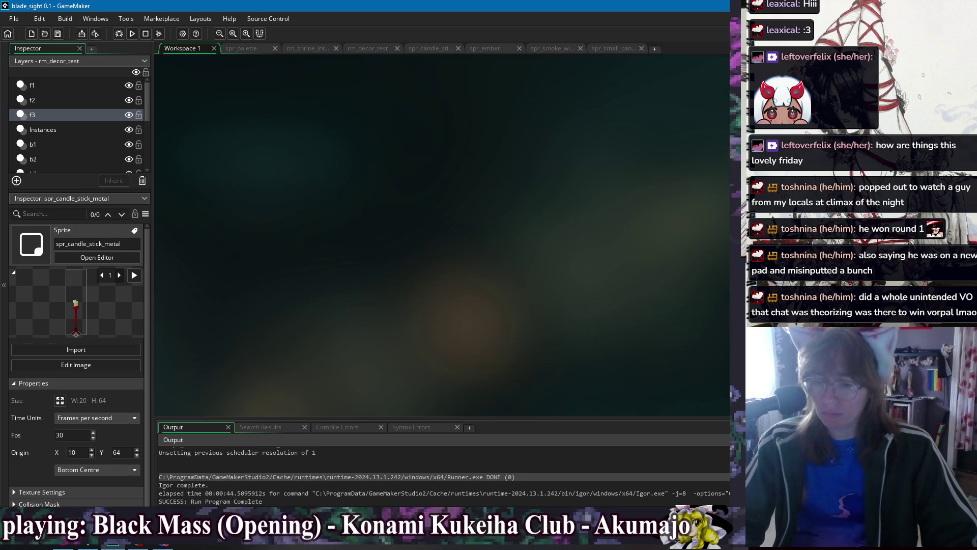
{"action": "left_click_drag", "start_coordinate": [454, 366], "coordinate": [659, 362]}
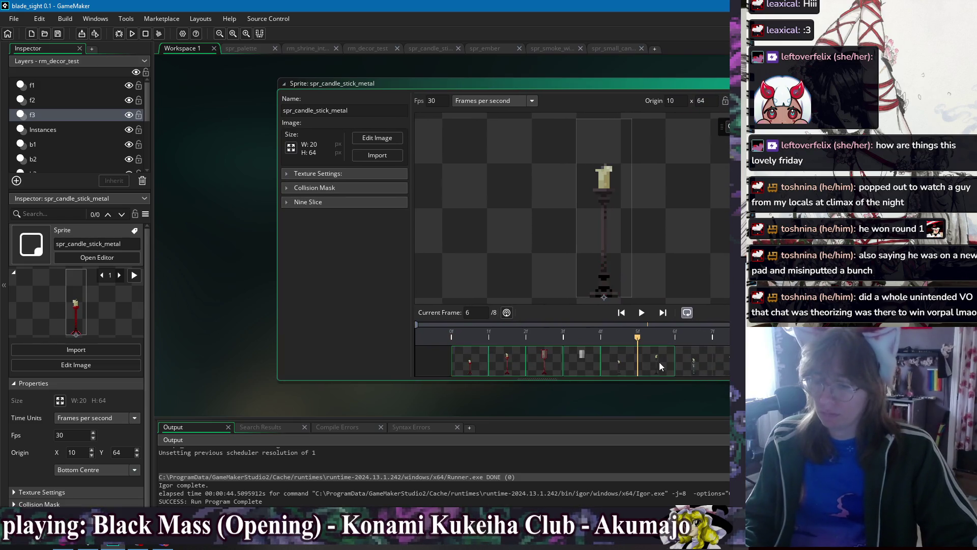
{"action": "key", "text": "Delete"}
{"action": "left_click", "coordinate": [527, 287]}
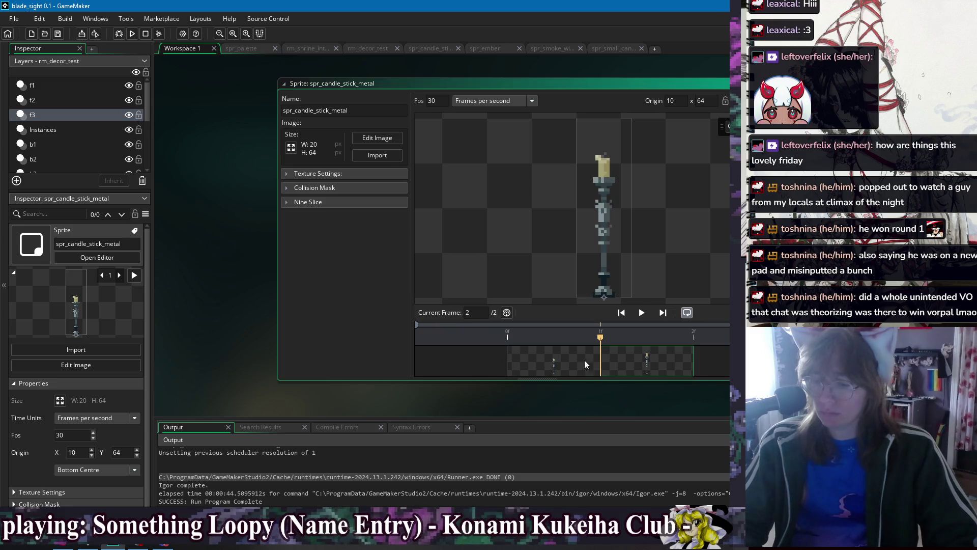
Cut spr_candle_stick_dark down to two frames and close its sprite editor
{"action": "double_click", "coordinate": [814, 204]}
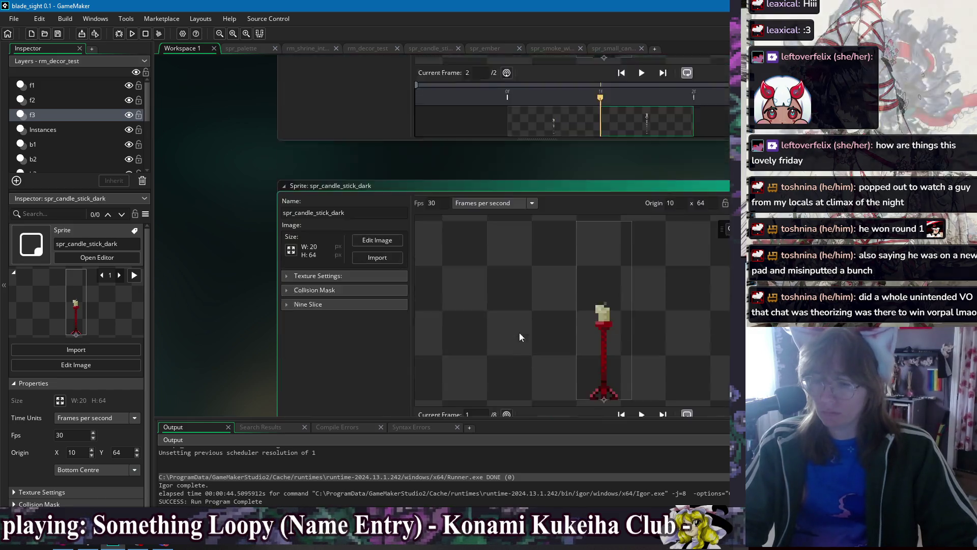
{"action": "left_click", "coordinate": [587, 360], "text": "shift"}
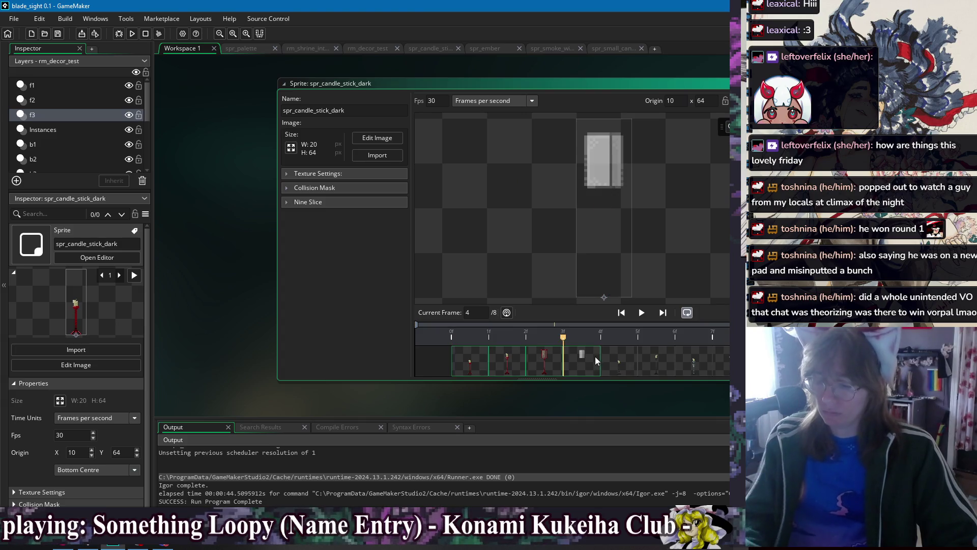
{"action": "key", "text": "Delete"}
{"action": "left_click", "coordinate": [527, 288]}
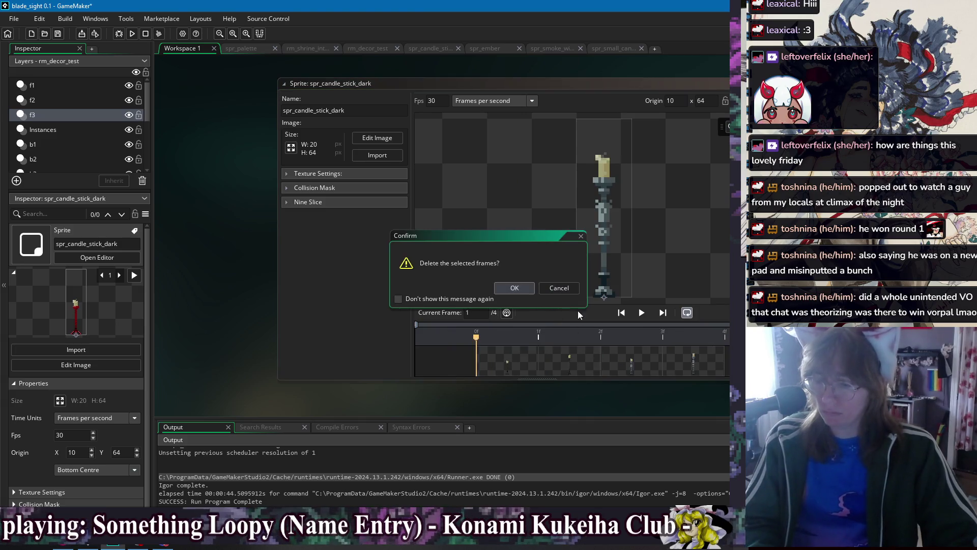
{"action": "key", "text": "Delete"}
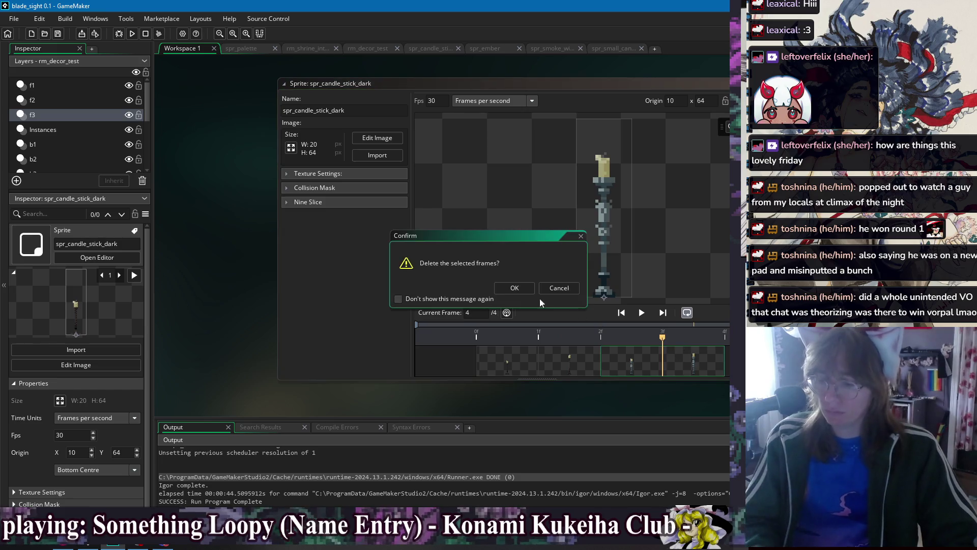
{"action": "left_click", "coordinate": [509, 289]}
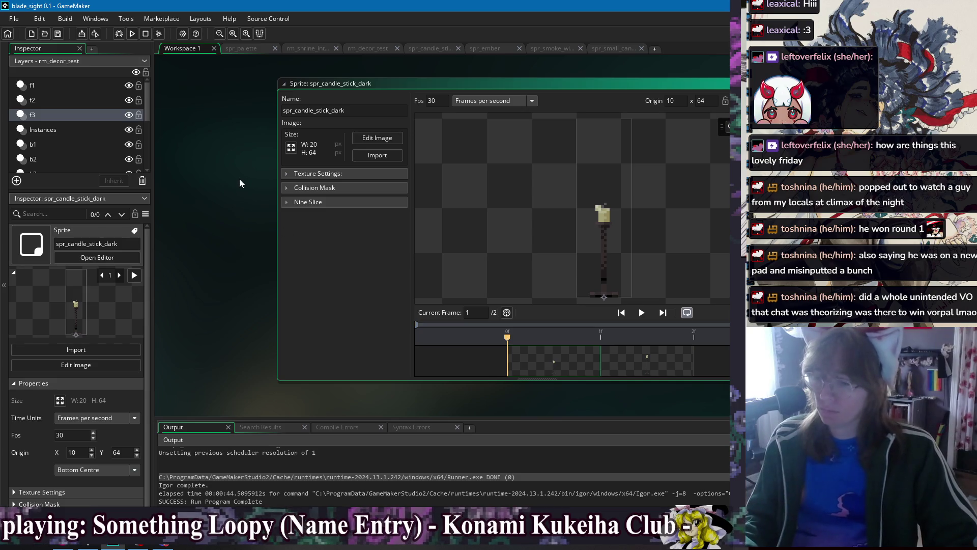
{"action": "key", "text": "ctrl+w"}
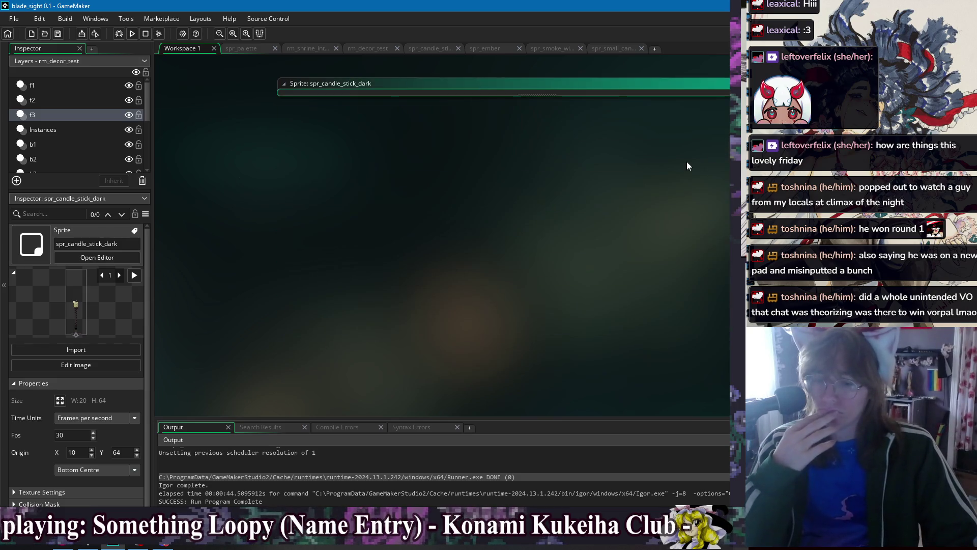
{"action": "key", "text": "Down"}
{"action": "key", "text": "Down"}
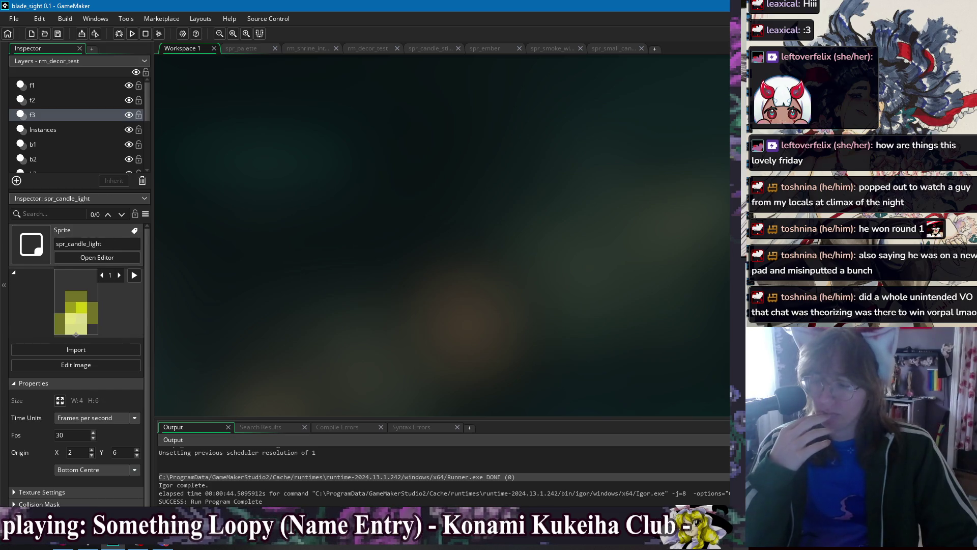
Open spr_candle_light and step through its ten animation frames
{"action": "key", "text": "Up"}
{"action": "key", "text": "Up"}
{"action": "key", "text": "Down"}
{"action": "key", "text": "Down"}
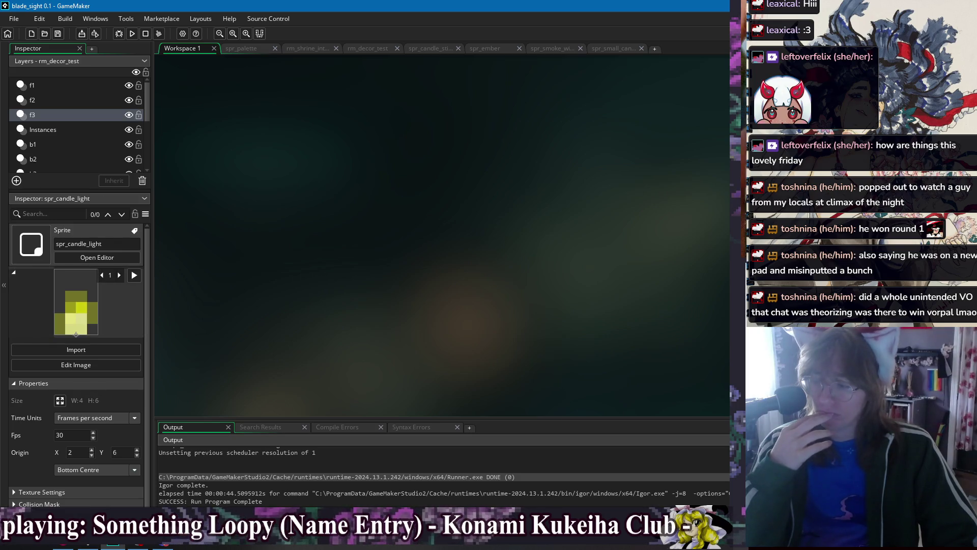
{"action": "key", "text": "Return"}
{"action": "left_click_drag", "start_coordinate": [592, 363], "coordinate": [727, 359]}
{"action": "left_click", "coordinate": [471, 359]}
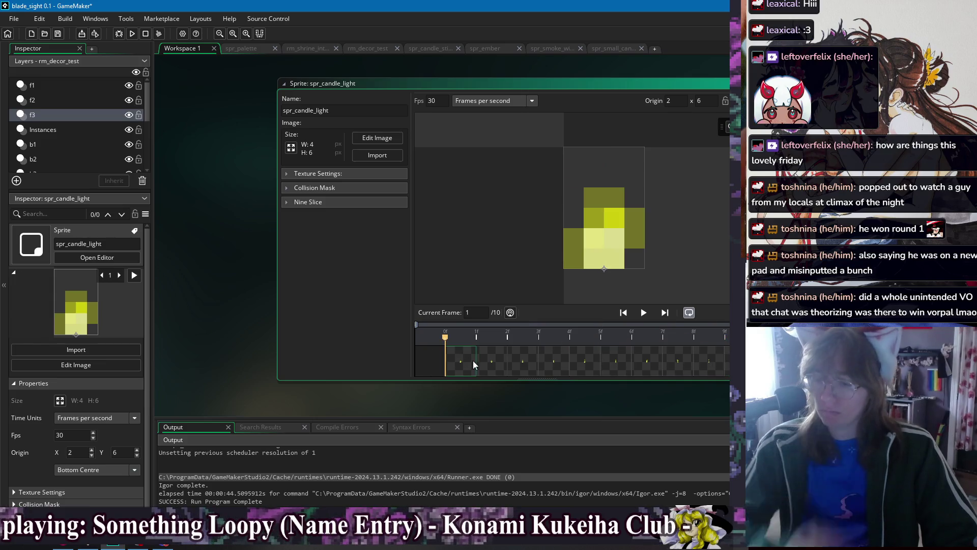
{"action": "key", "text": "Right"}
{"action": "key", "text": "Right"}
{"action": "key", "text": "Right"}
{"action": "key", "text": "Right"}
{"action": "key", "text": "Right"}
{"action": "key", "text": "Right"}
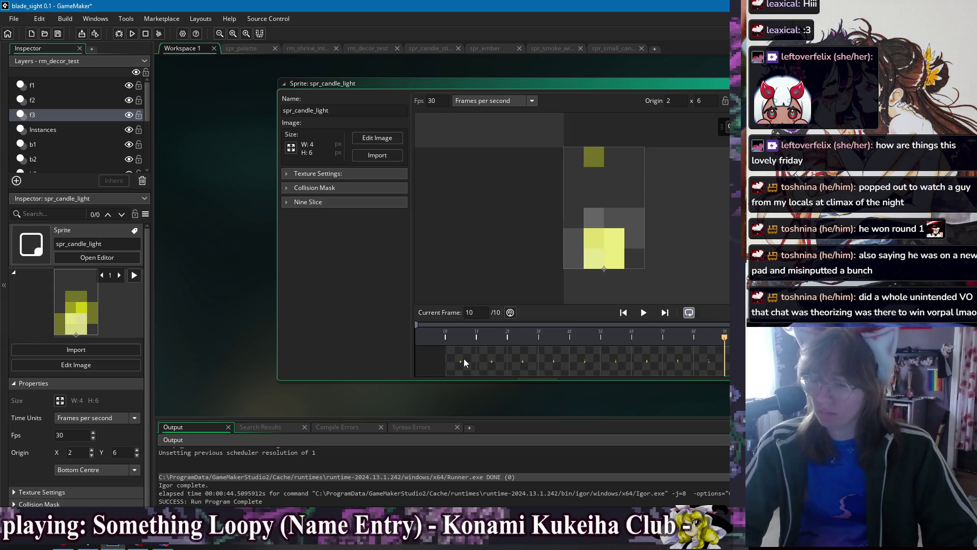
{"action": "left_click", "coordinate": [230, 147]}
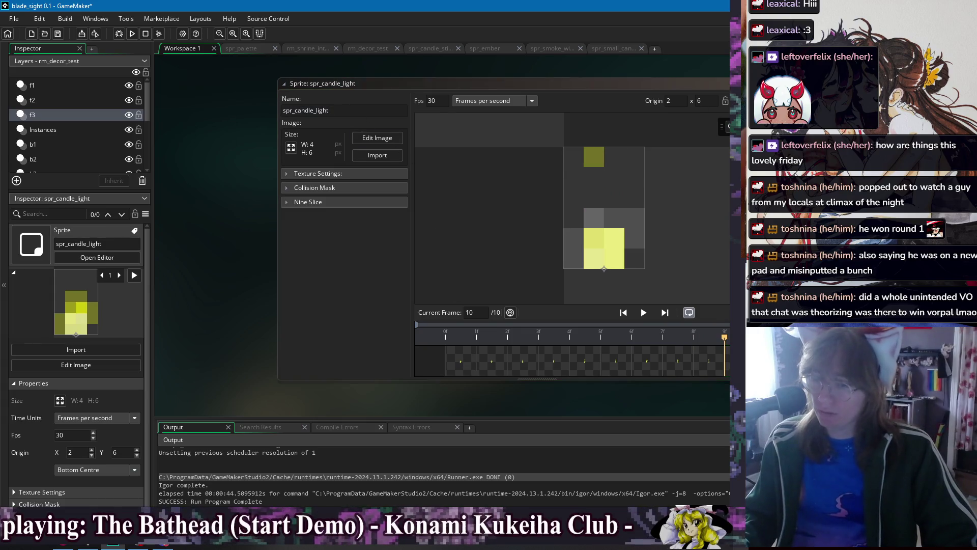
{"action": "key", "text": "ctrl+w"}
Reopen spr_candle_light to check its last frame, then show the open-windows list
{"action": "right_click", "coordinate": [245, 111]}
{"action": "mouse_move", "coordinate": [260, 129]}
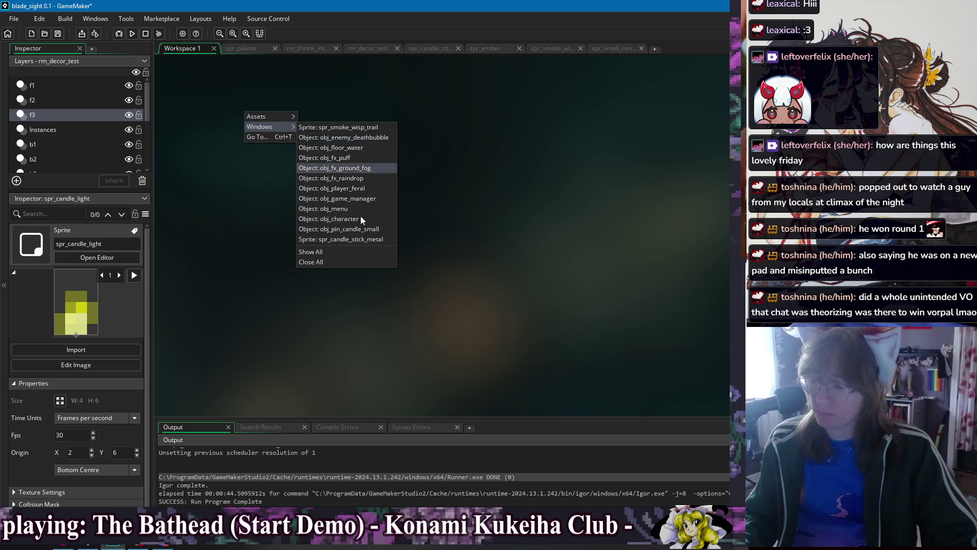
{"action": "left_click", "coordinate": [372, 242]}
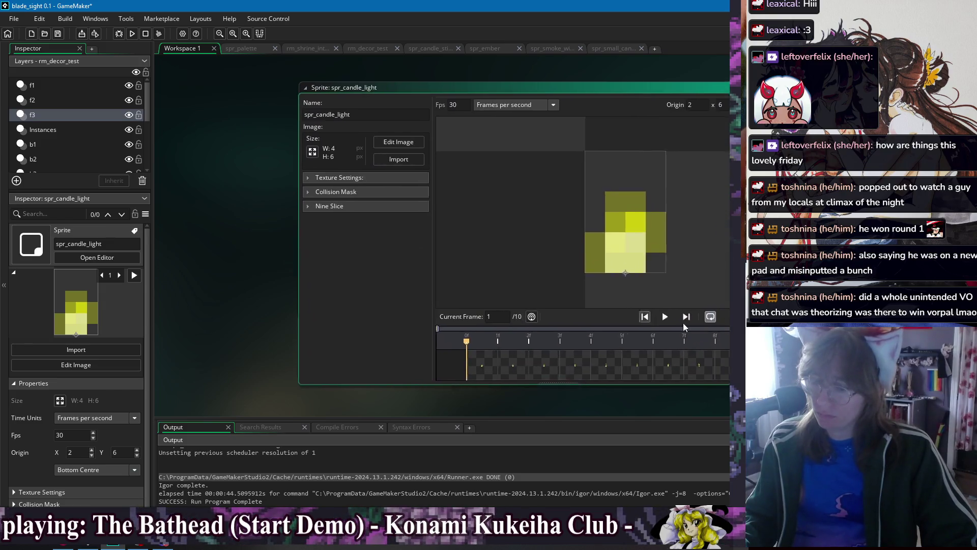
{"action": "key", "text": "End"}
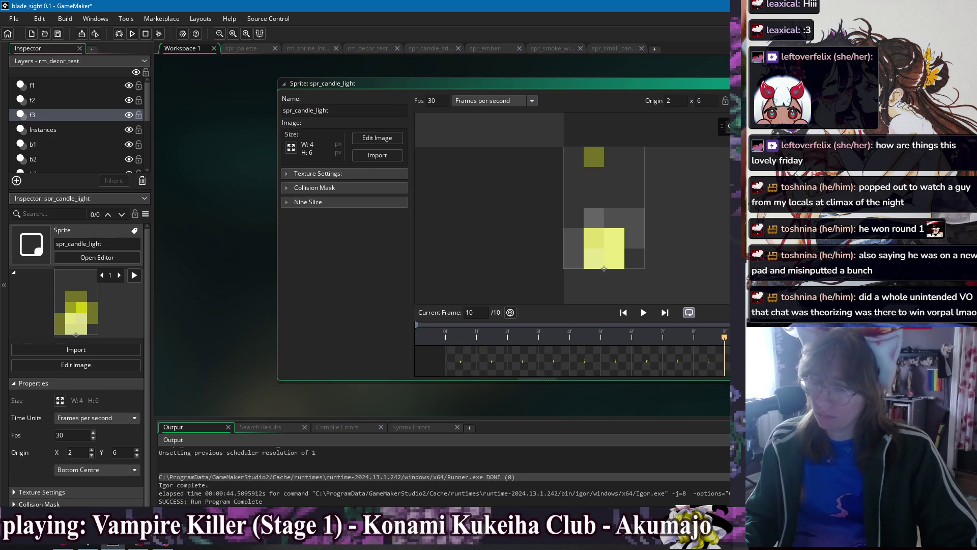
{"action": "key", "text": "ctrl+w"}
{"action": "right_click", "coordinate": [254, 121]}
{"action": "mouse_move", "coordinate": [301, 139]}
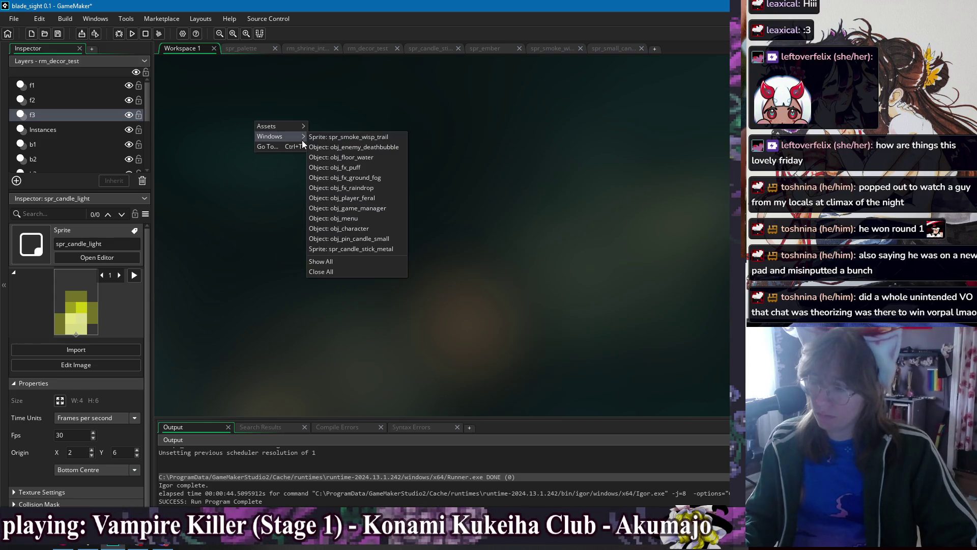
In obj_pin_candle_small's Draw event, replace spr_ember with spr_candle_light
{"action": "left_click", "coordinate": [389, 240]}
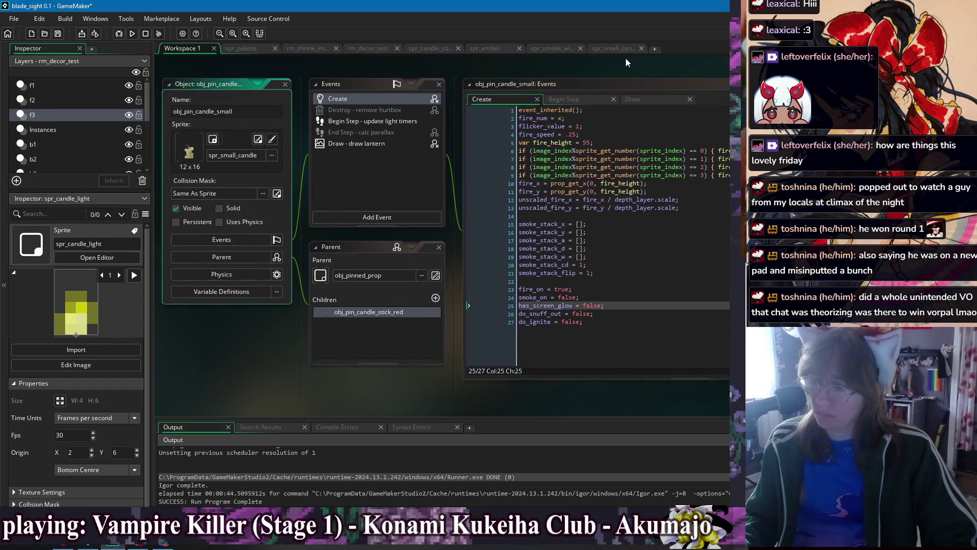
{"action": "left_click", "coordinate": [632, 98]}
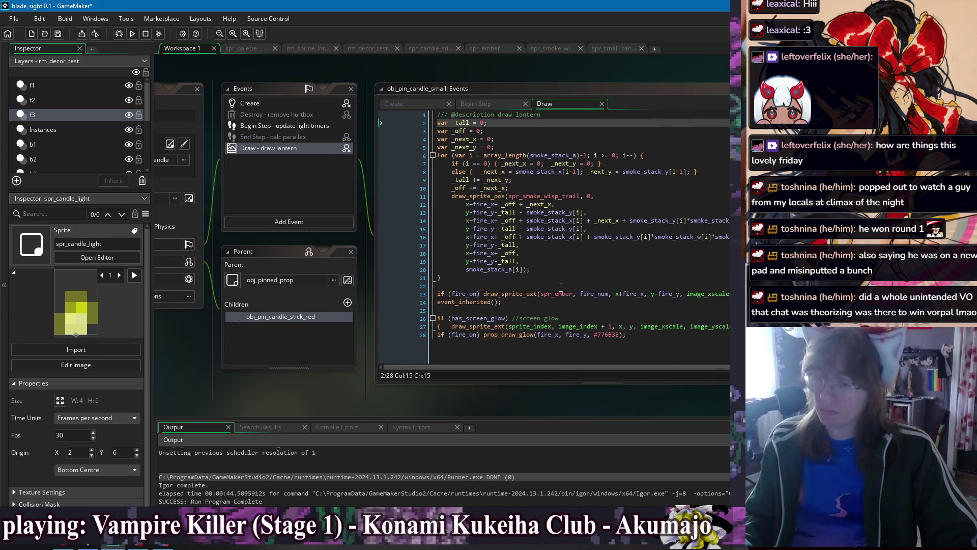
{"action": "double_click", "coordinate": [572, 294]}
{"action": "type", "text": "spr_candle_light"}
{"action": "key", "text": "Up"}
{"action": "key", "text": "Up"}
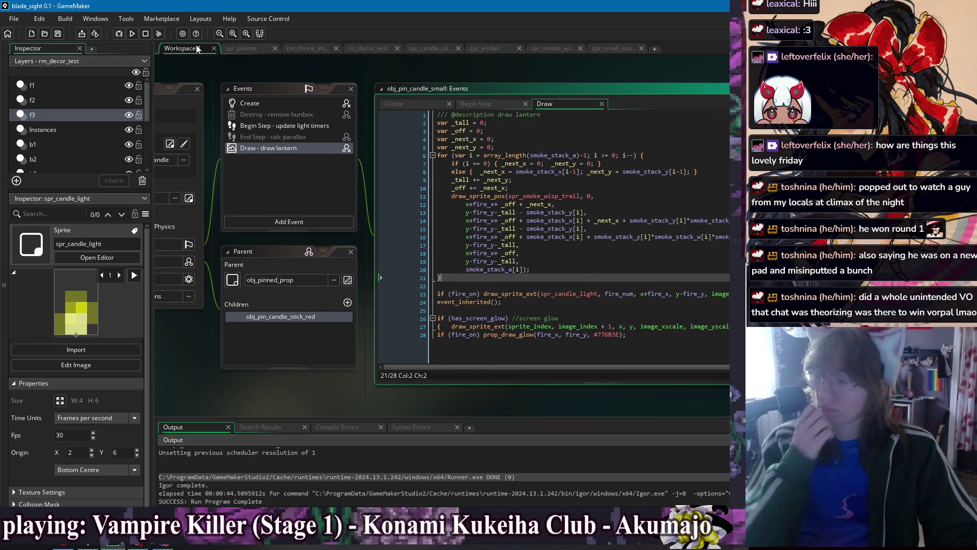
Change the Begin Step fire_num modulo from 6 to 10 and run the game
{"action": "left_click", "coordinate": [504, 105]}
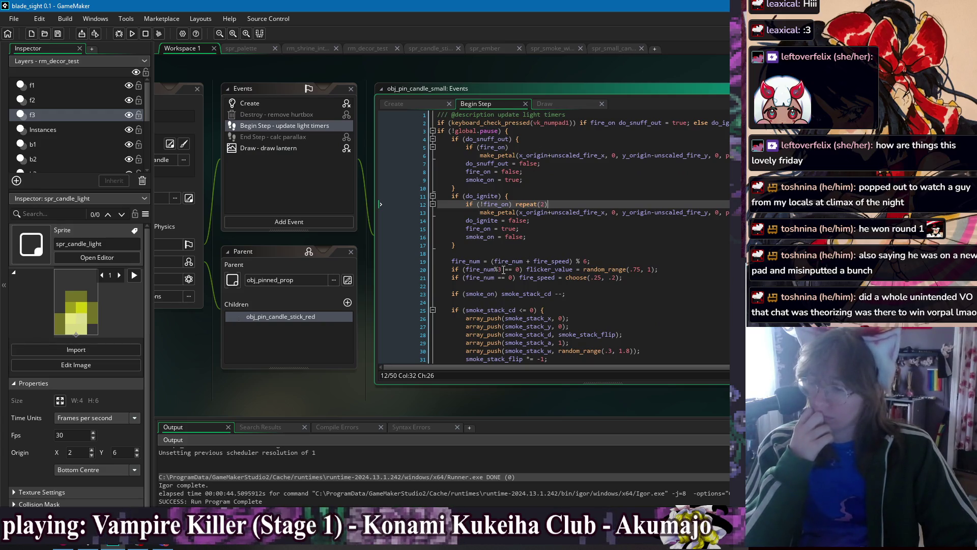
{"action": "double_click", "coordinate": [585, 261]}
{"action": "type", "text": "9"}
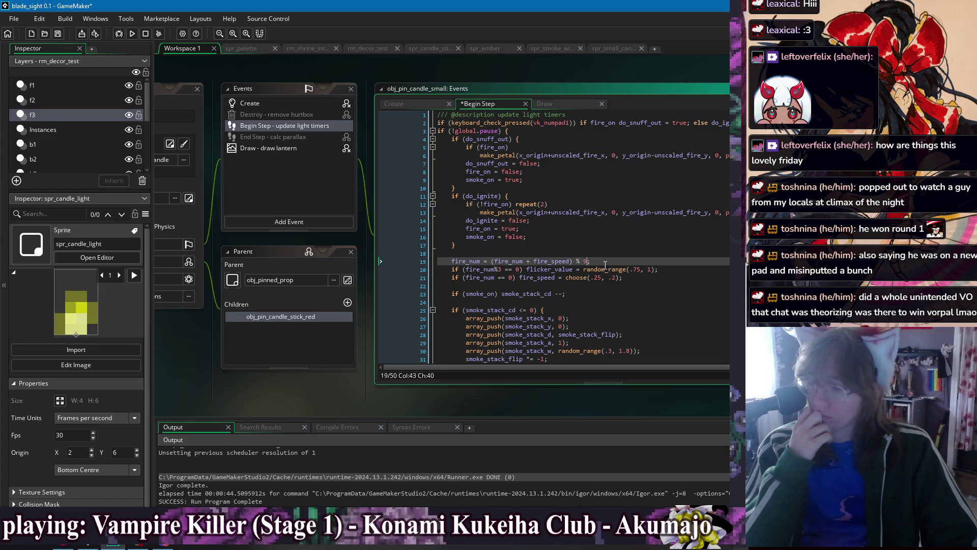
{"action": "key", "text": "BackSpace"}
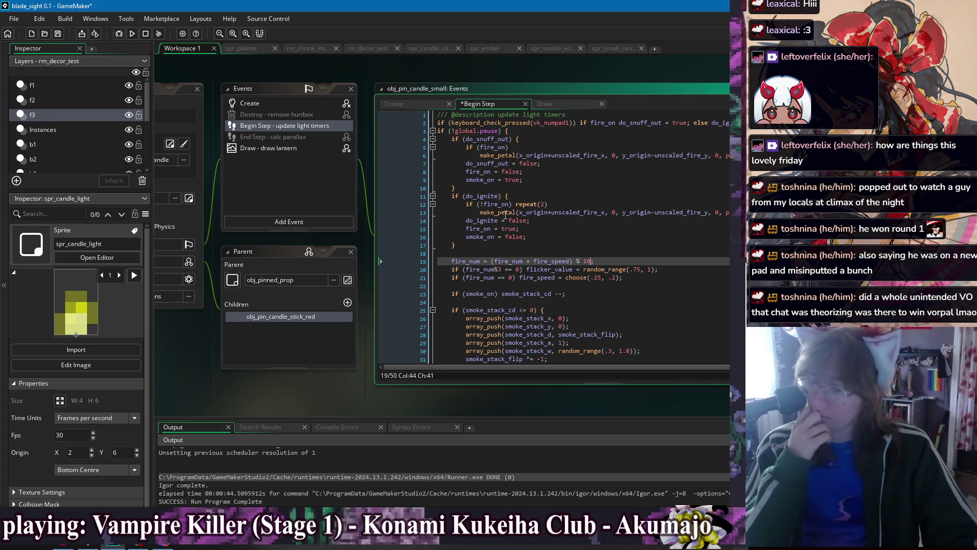
{"action": "type", "text": "10"}
{"action": "key", "text": "F5"}
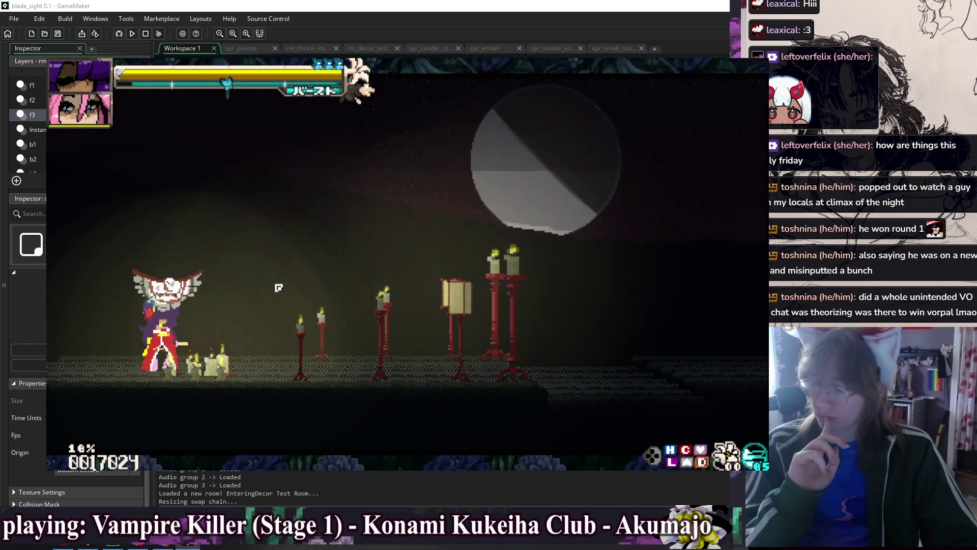
Dash the player past the lit candles in the Decor Test Room, then close the game
{"action": "key", "text": "5"}
{"action": "key", "text": "F5"}
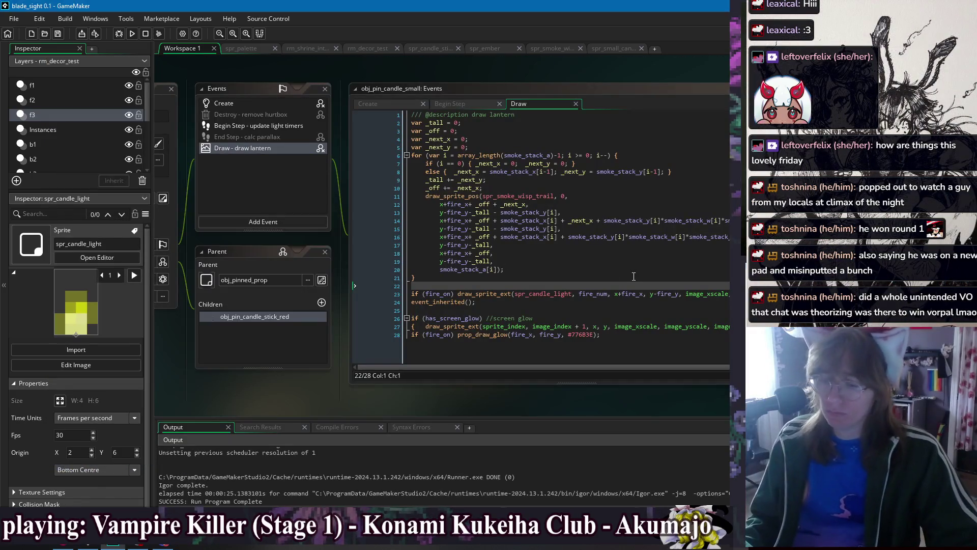
Replace image_xscale and image_yscale with 1 on Draw line 23 and run the game
{"action": "double_click", "coordinate": [718, 295]}
{"action": "type", "text": "1, 1, 0, c"}
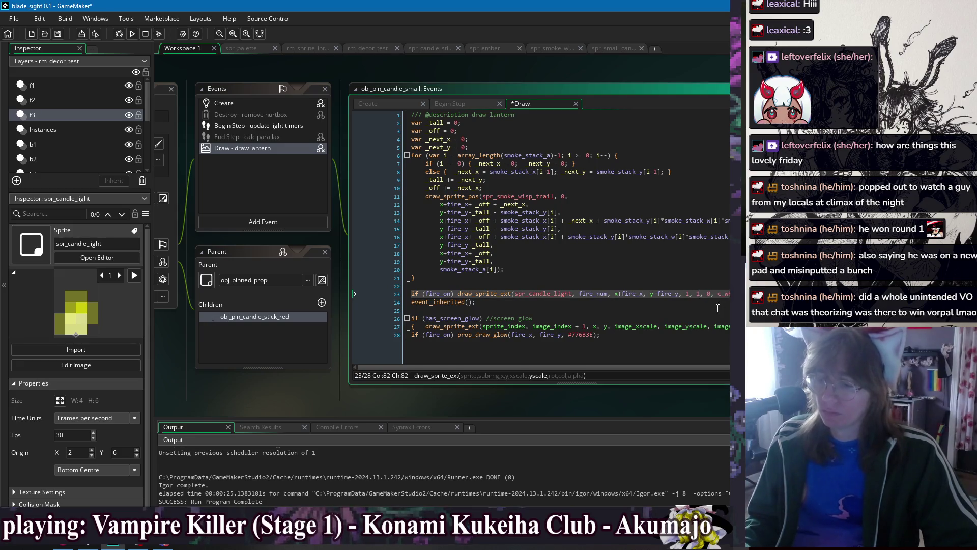
{"action": "left_click", "coordinate": [717, 308]}
{"action": "left_click", "coordinate": [136, 35]}
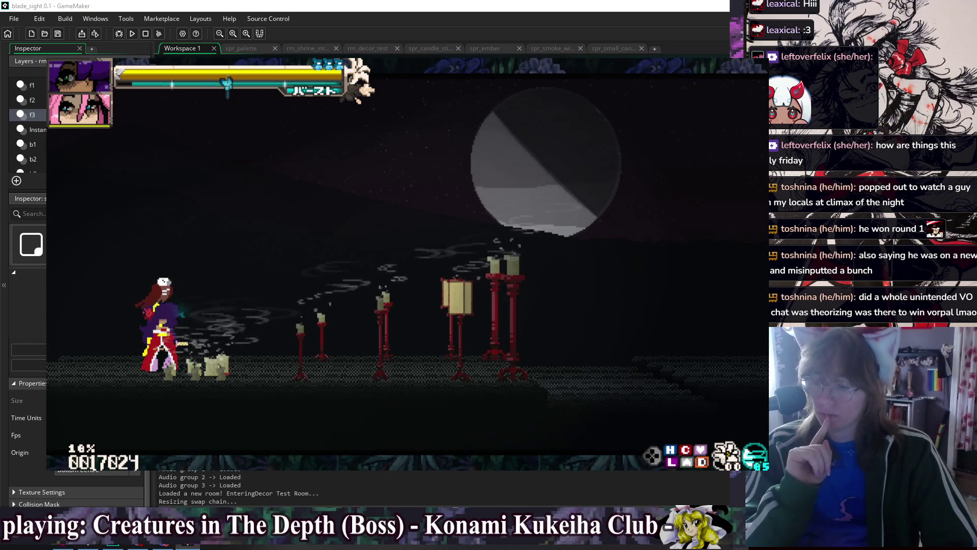
Play-test by dashing, jumping and air-dashing past the candles, then close the game
{"action": "key", "text": "5"}
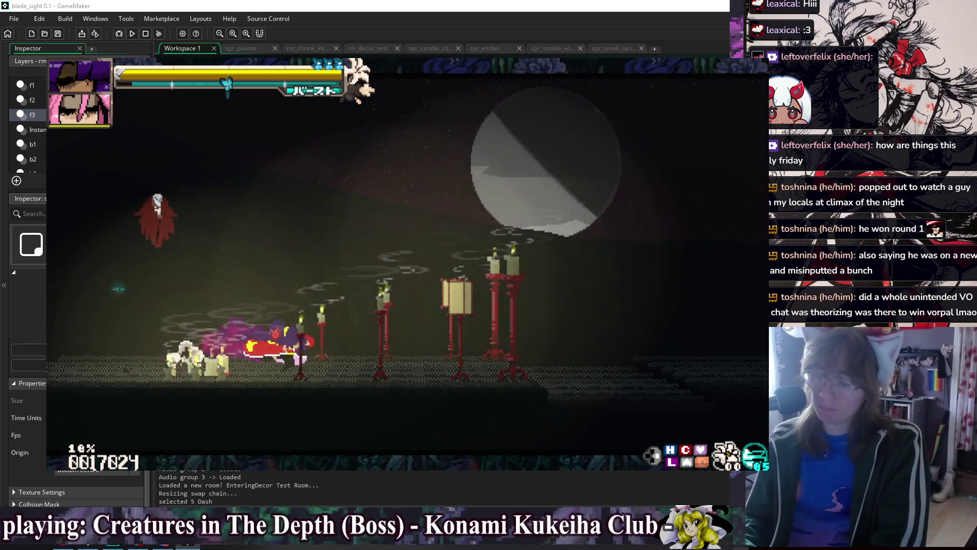
{"action": "key", "text": "Right"}
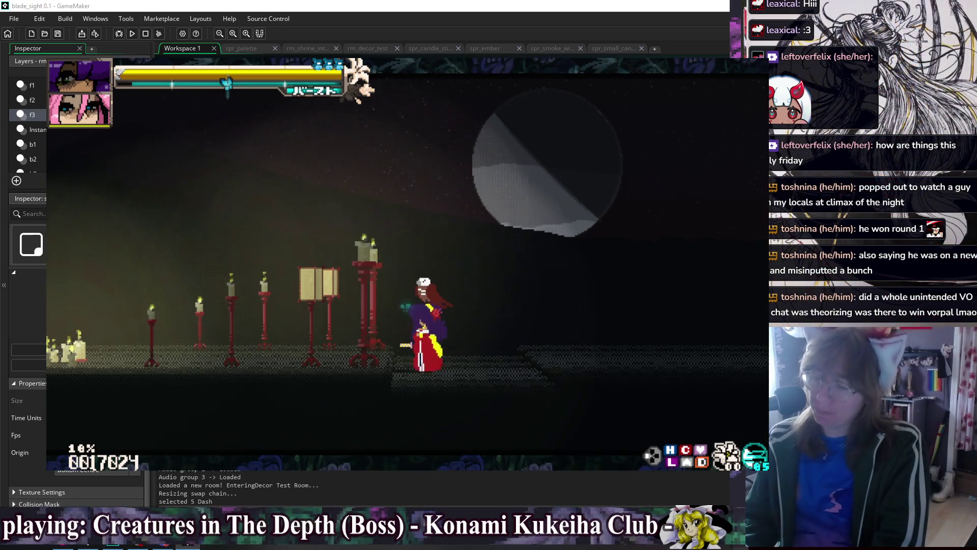
{"action": "key", "text": "space"}
{"action": "key", "text": "Left"}
{"action": "key", "text": "space"}
{"action": "key", "text": "space"}
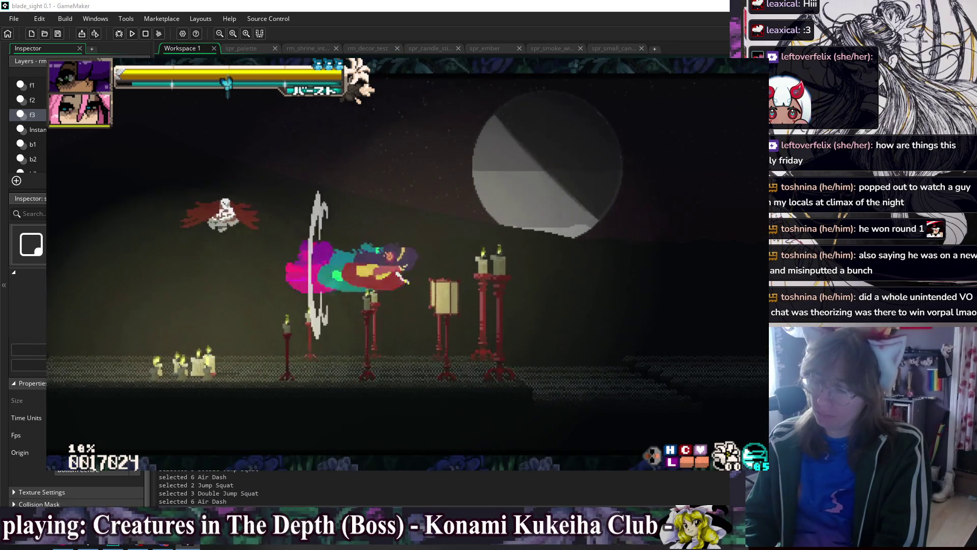
{"action": "key", "text": "space"}
{"action": "key", "text": "Left"}
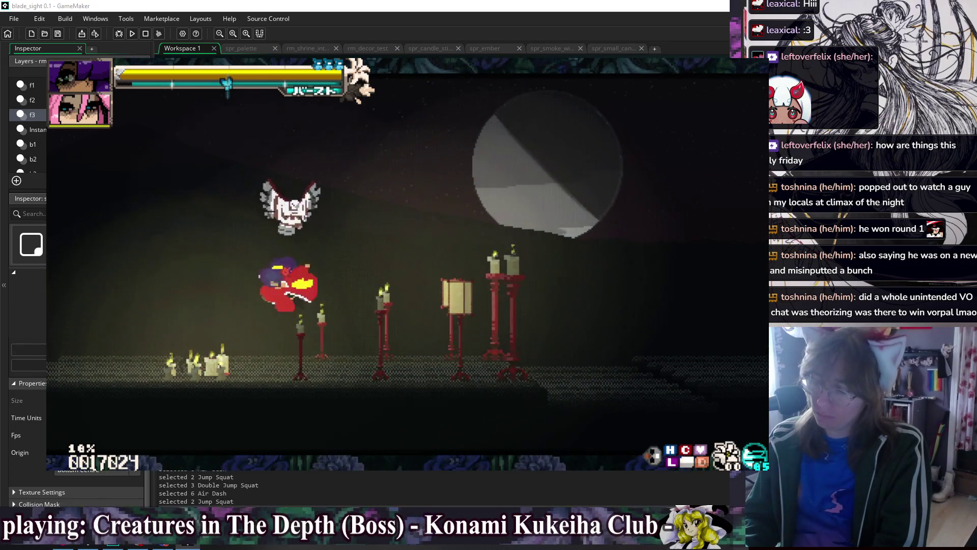
{"action": "key", "text": "Escape"}
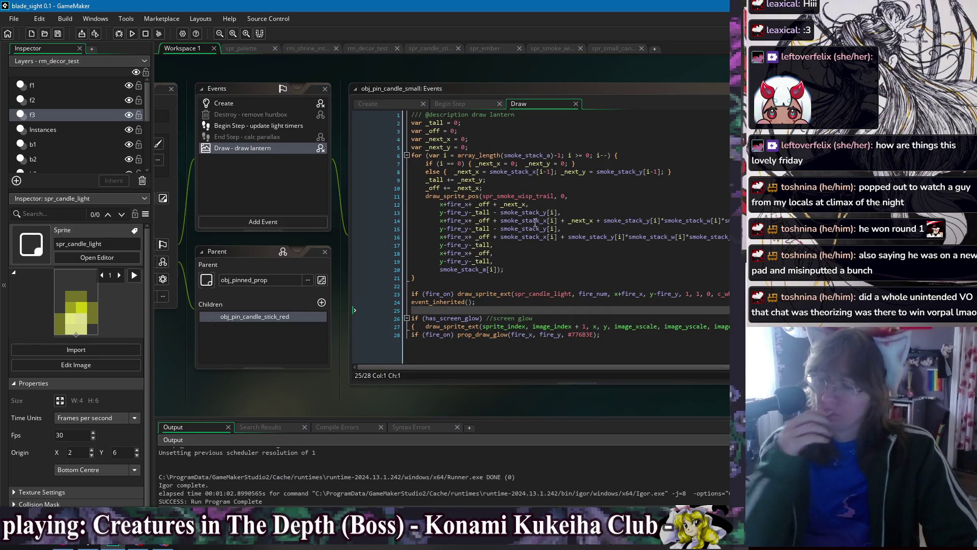
Switch to obj_character's Draw event code through the open-windows list
{"action": "left_click", "coordinate": [554, 287]}
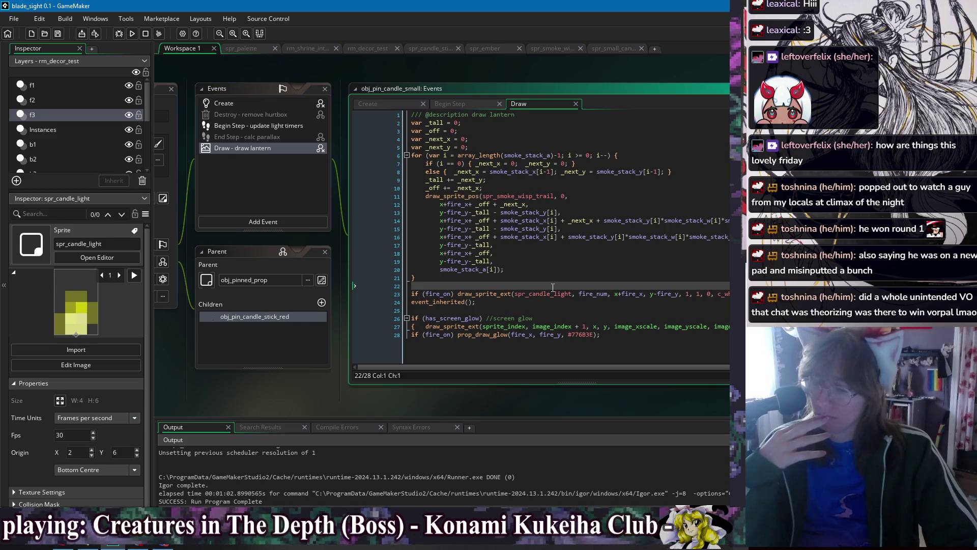
{"action": "right_click", "coordinate": [465, 70]}
{"action": "mouse_move", "coordinate": [471, 81]}
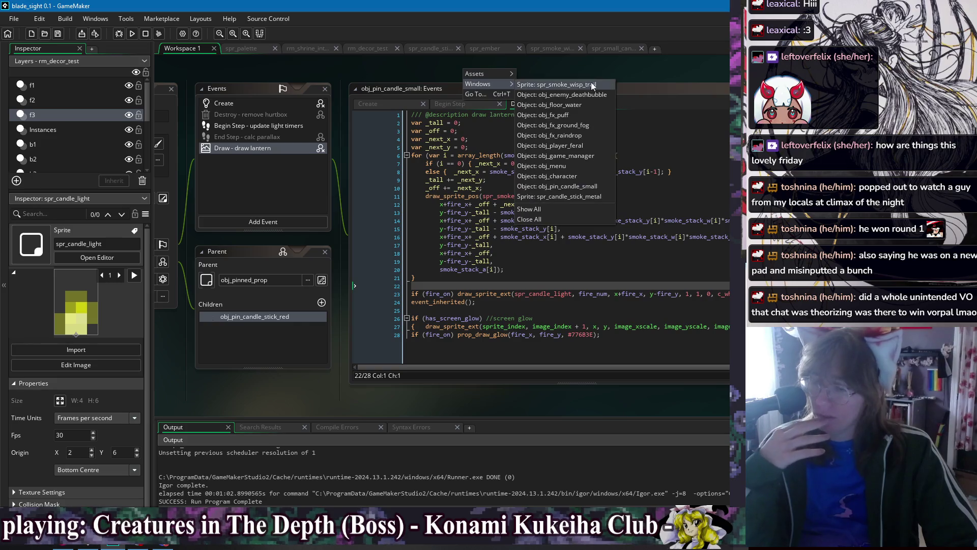
{"action": "left_click", "coordinate": [579, 148]}
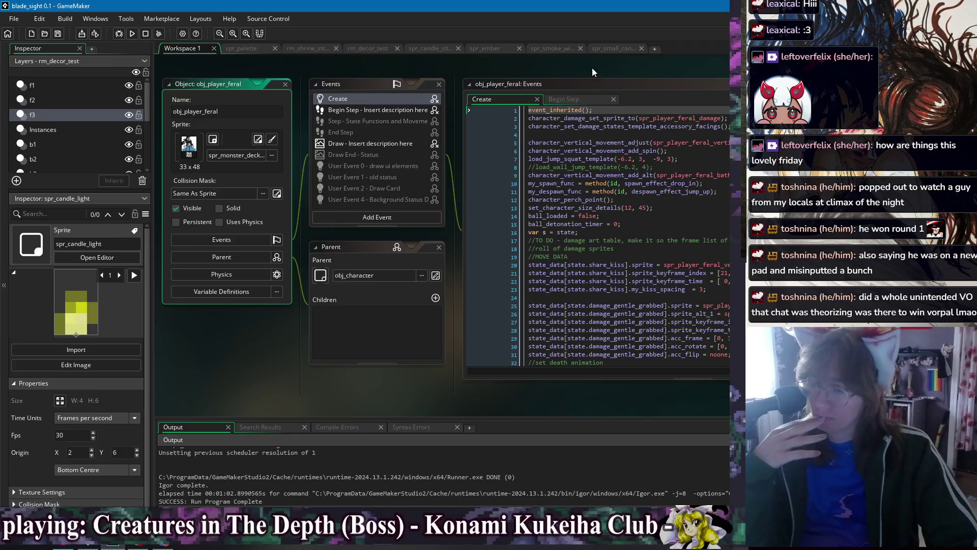
{"action": "right_click", "coordinate": [593, 72]}
{"action": "mouse_move", "coordinate": [616, 82]}
{"action": "left_click", "coordinate": [714, 174]}
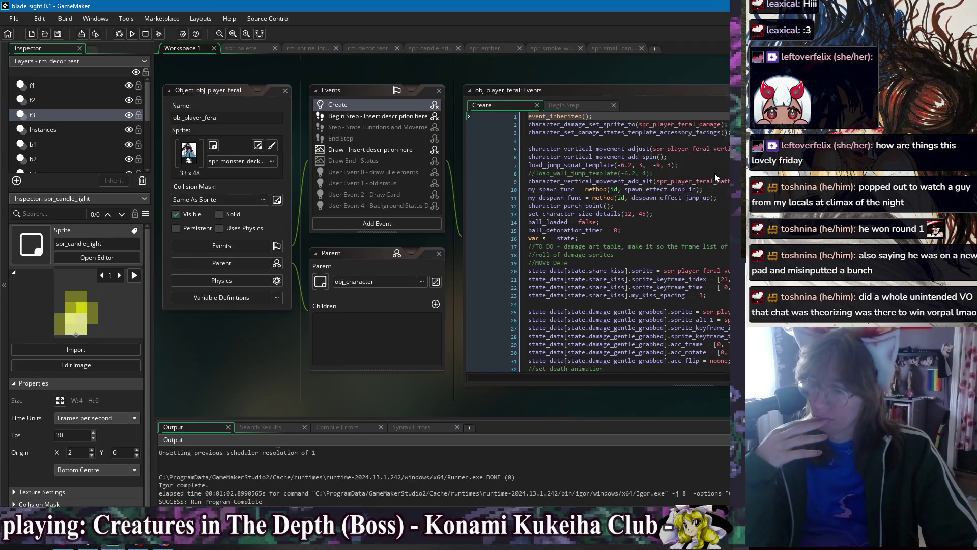
{"action": "left_click_drag", "start_coordinate": [673, 70], "coordinate": [463, 74]}
{"action": "left_click", "coordinate": [610, 244]}
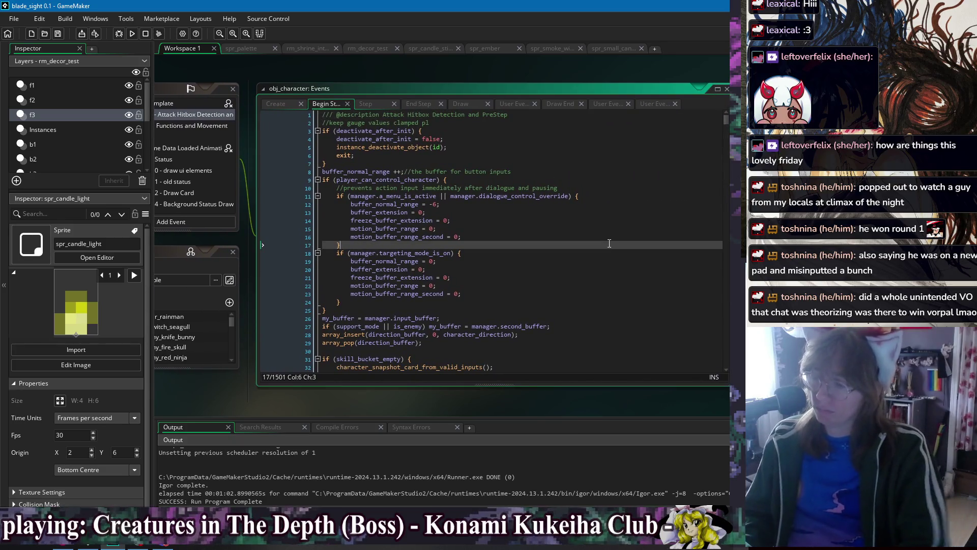
{"action": "left_click", "coordinate": [463, 102]}
{"action": "left_click", "coordinate": [528, 171]}
Search the Draw code for is_graze_deflecting to find the shade colour lines
{"action": "key", "text": "ctrl+f"}
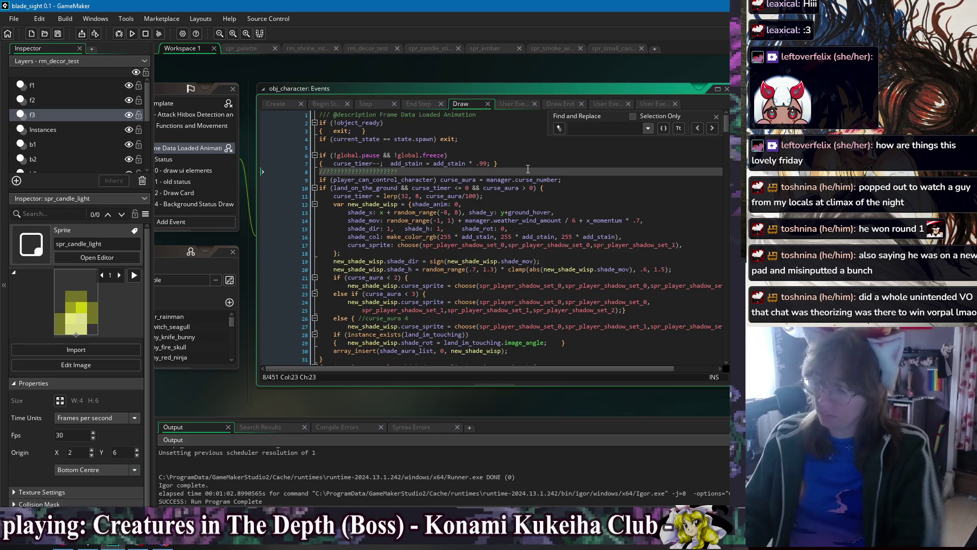
{"action": "type", "text": "is_graze"}
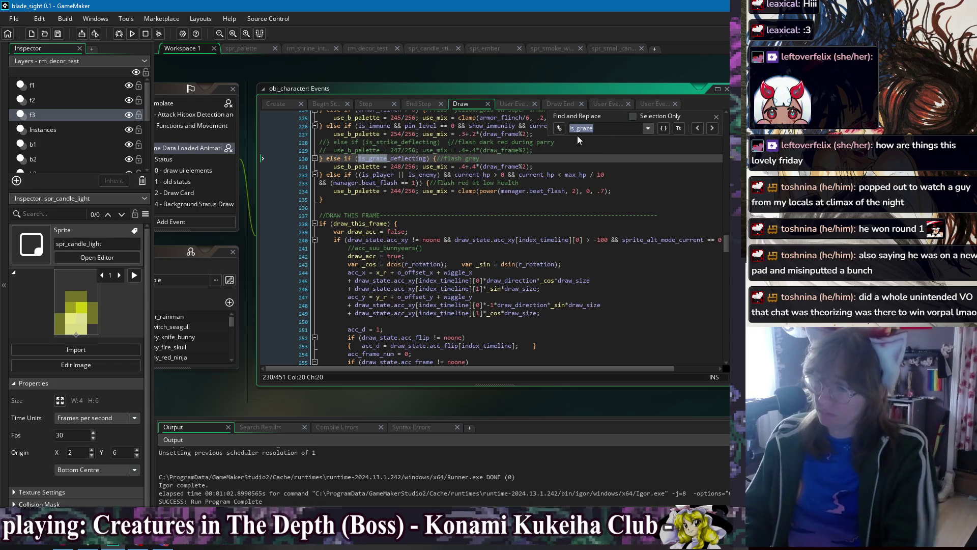
{"action": "type", "text": "_deflecting"}
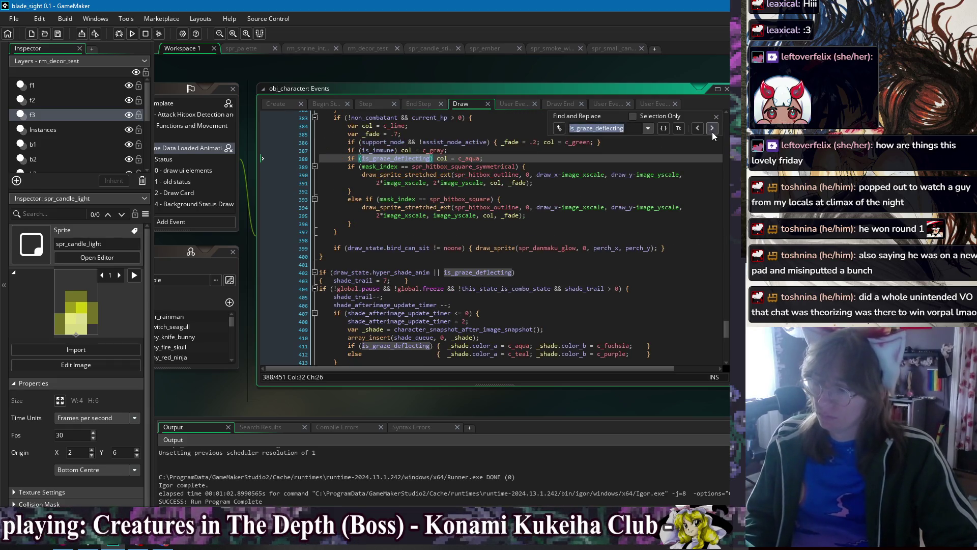
{"action": "left_click", "coordinate": [713, 129]}
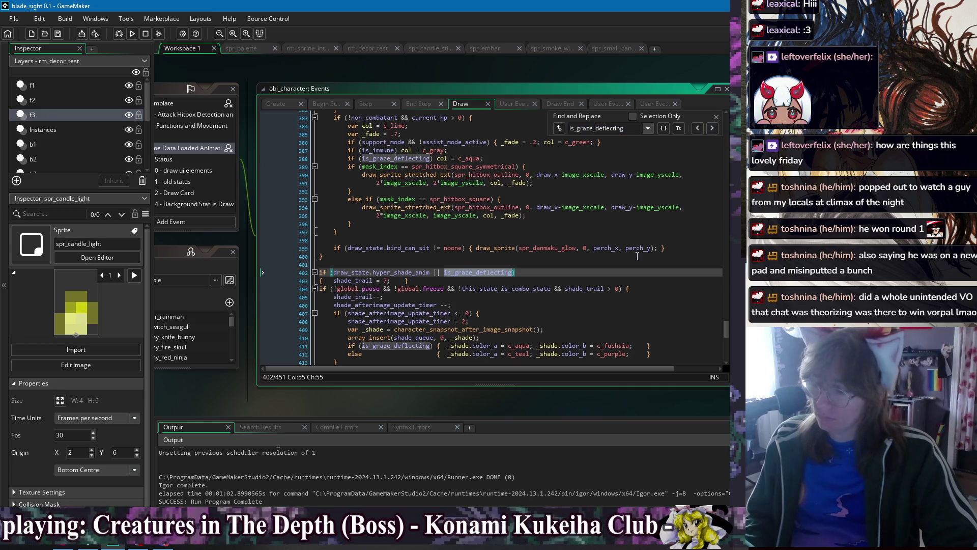
{"action": "scroll", "coordinate": [671, 172], "scroll_direction": "down", "scroll_amount": 3}
{"action": "left_click", "coordinate": [715, 118]}
After the else line add '_shade.color_a = c_aqua; _shade.color_b = c_aqua;' and run the game
{"action": "left_click", "coordinate": [348, 264]}
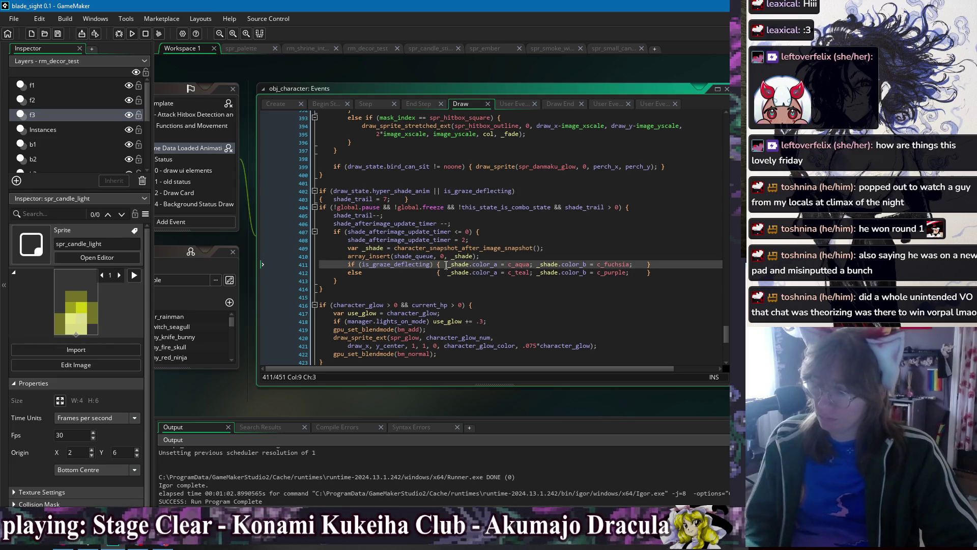
{"action": "left_click", "coordinate": [667, 273]}
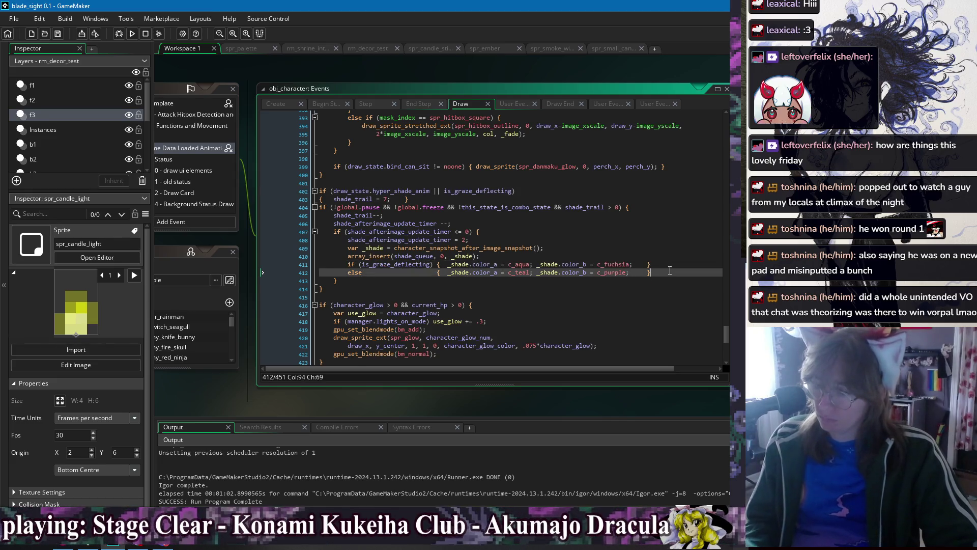
{"action": "key", "text": "Return"}
{"action": "type", "text": "_shade_"}
{"action": "type", "text": ".color_"}
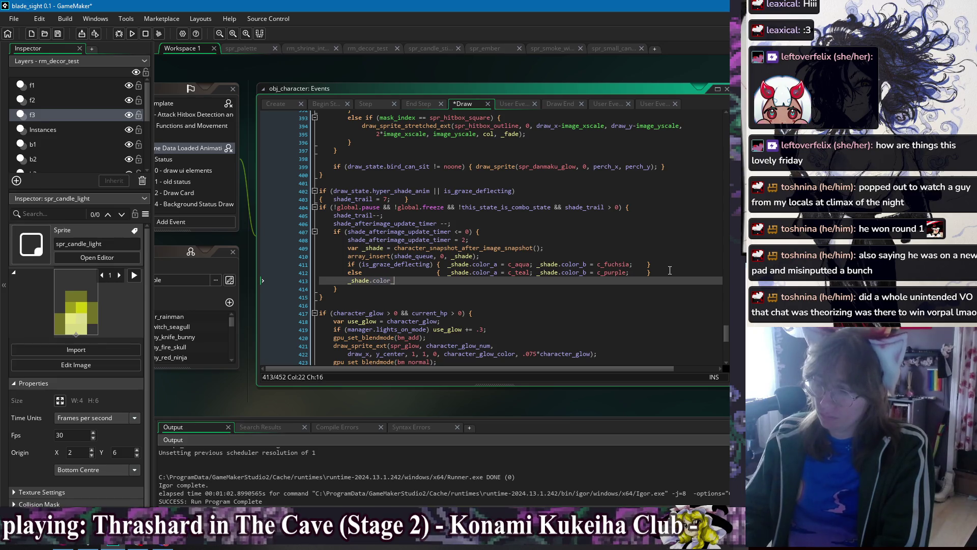
{"action": "type", "text": "aqua; Shad"}
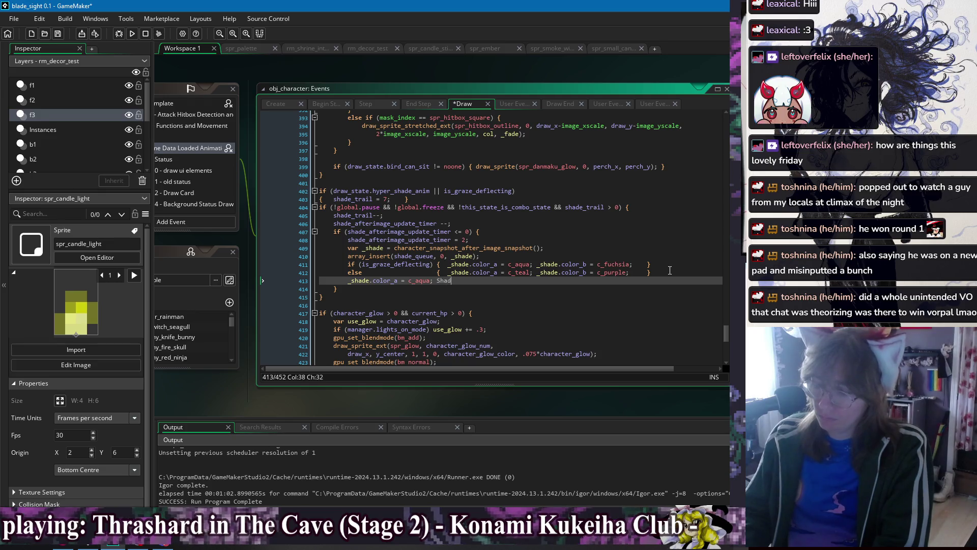
{"action": "key", "text": "BackSpace"}
{"action": "key", "text": "BackSpace"}
{"action": "type", "text": "_shad"}
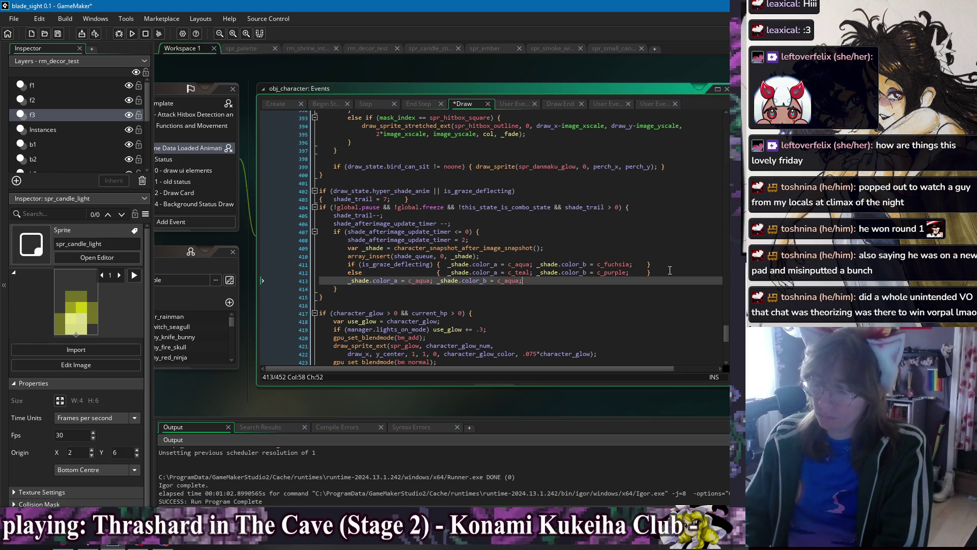
{"action": "key", "text": "F5"}
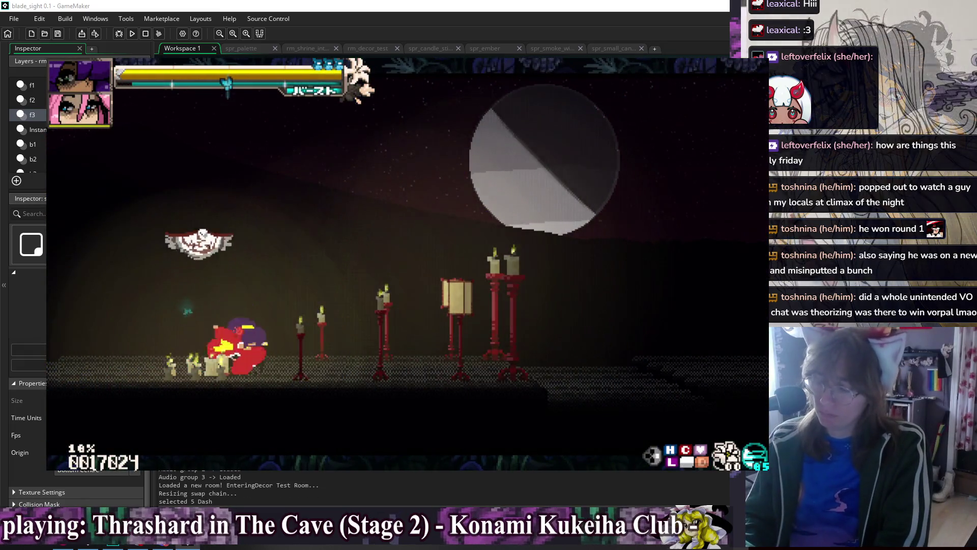
Close the test, make line 411 c_aqua, replace c_purple with c_teal, and delete override line 413
{"action": "key", "text": "Right"}
{"action": "key", "text": "Right"}
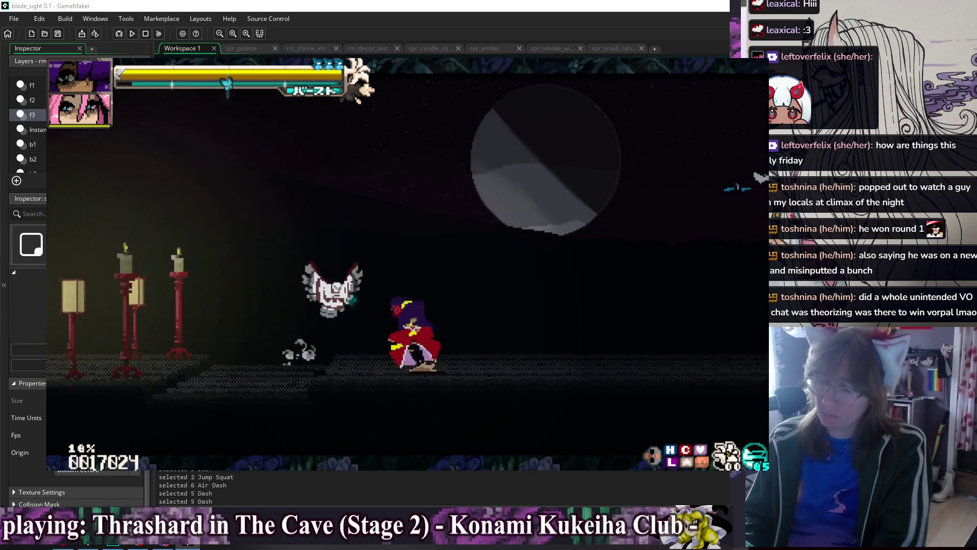
{"action": "key", "text": "Escape"}
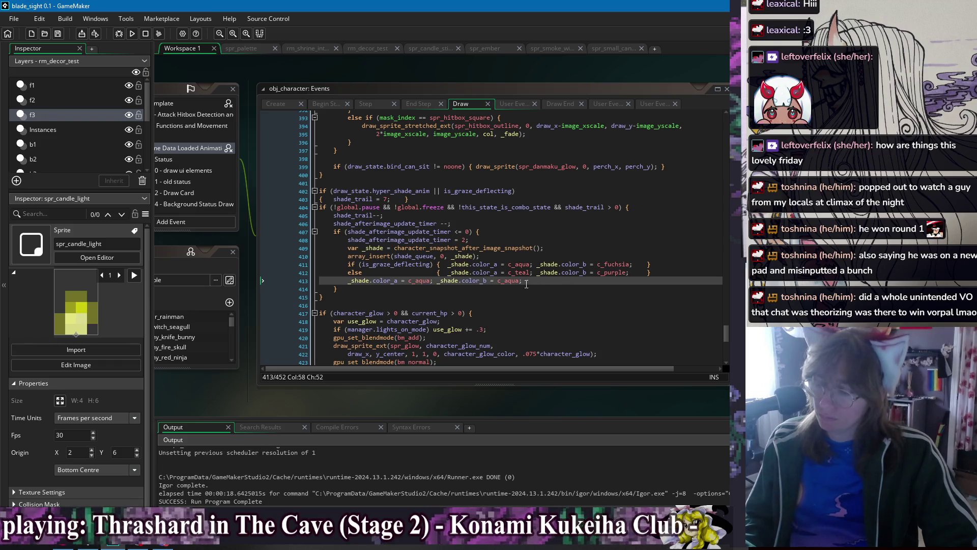
{"action": "left_click", "coordinate": [608, 265]}
{"action": "double_click", "coordinate": [528, 273]}
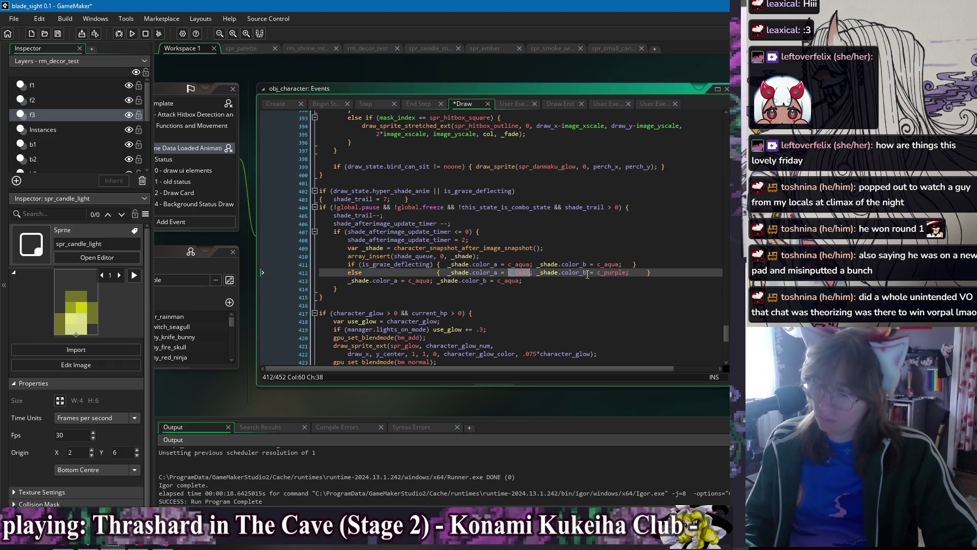
{"action": "double_click", "coordinate": [614, 272]}
{"action": "type", "text": "c_teal"}
{"action": "left_click", "coordinate": [622, 285]}
{"action": "key", "text": "shift+Up"}
{"action": "key", "text": "shift+End"}
{"action": "key", "text": "Delete"}
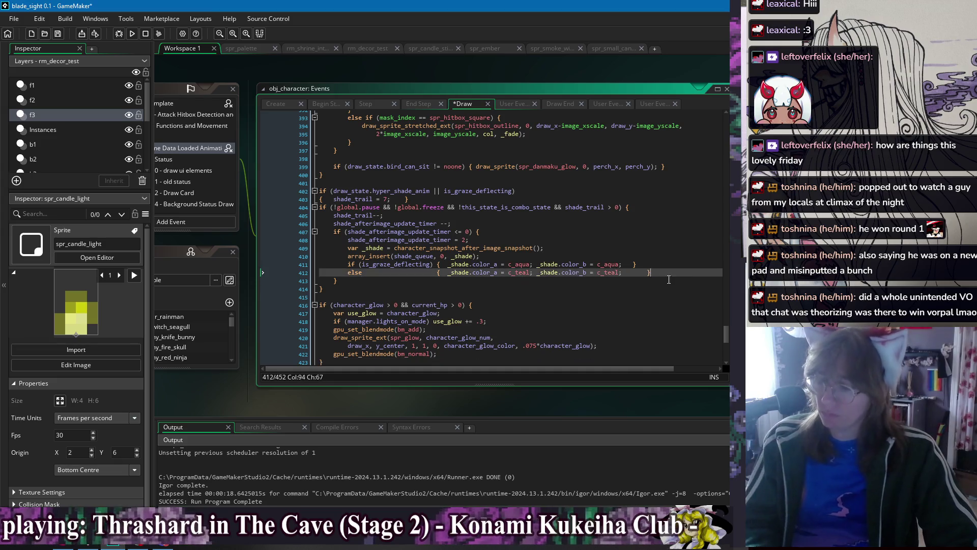
{"action": "key", "text": "Down"}
{"action": "key", "text": "Down"}
Run the game to check the teal afterimages, then close it and return to line 412
{"action": "key", "text": "F5"}
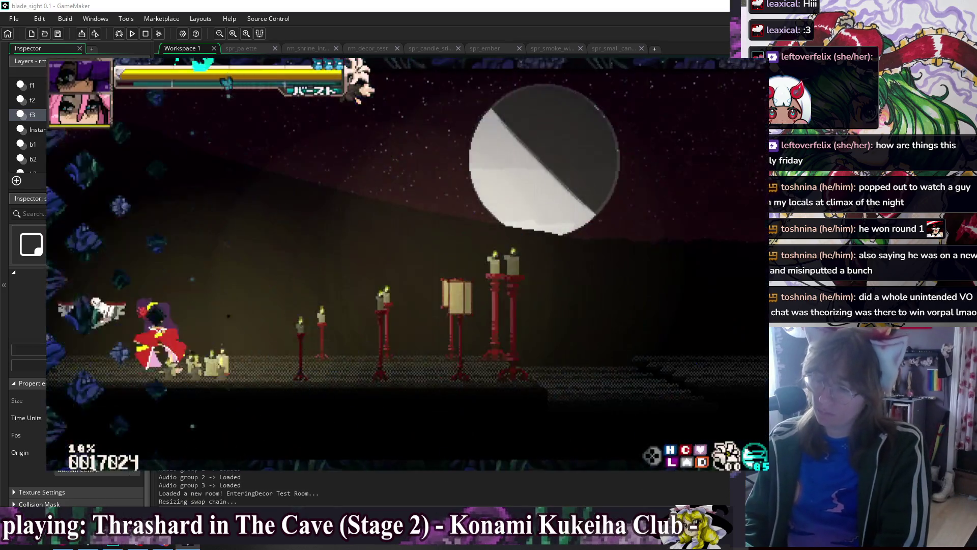
{"action": "key", "text": "Right"}
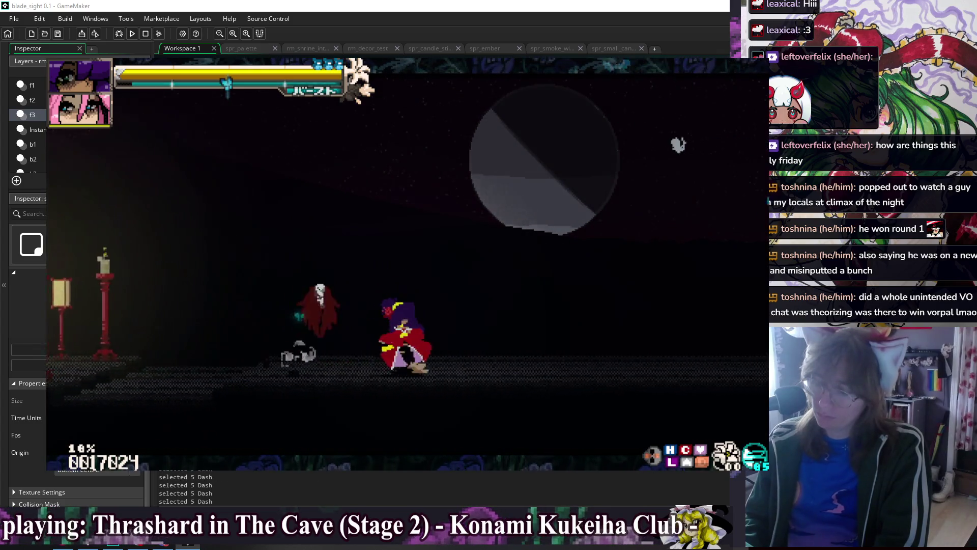
{"action": "key", "text": "Escape"}
{"action": "left_click", "coordinate": [523, 274]}
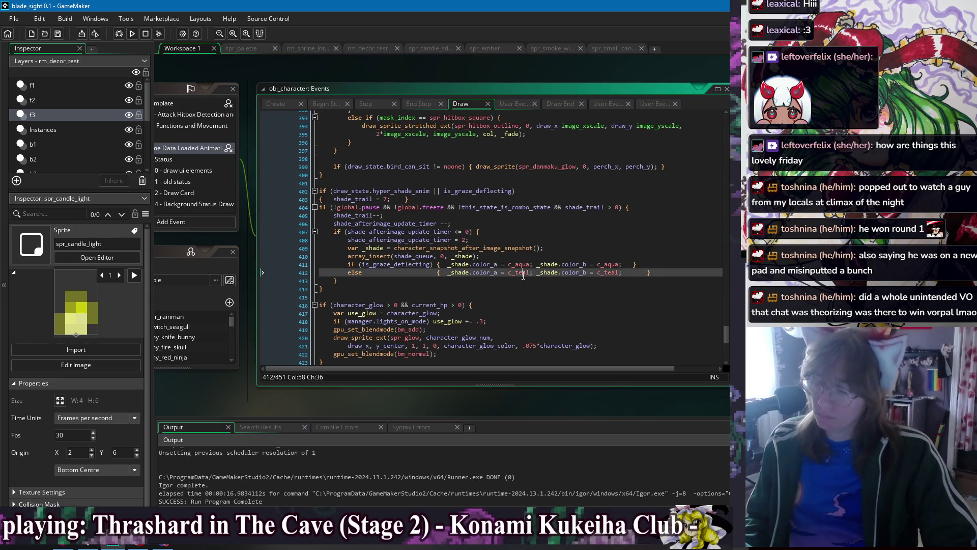
Make both normal afterimage colours on line 412 c_blue and run the game
{"action": "type", "text": "blue"}
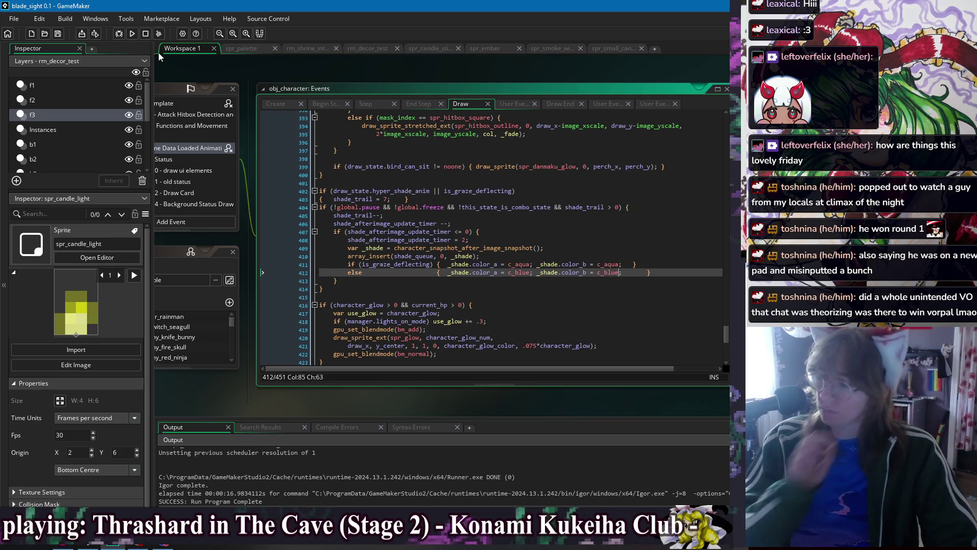
{"action": "left_click", "coordinate": [134, 35]}
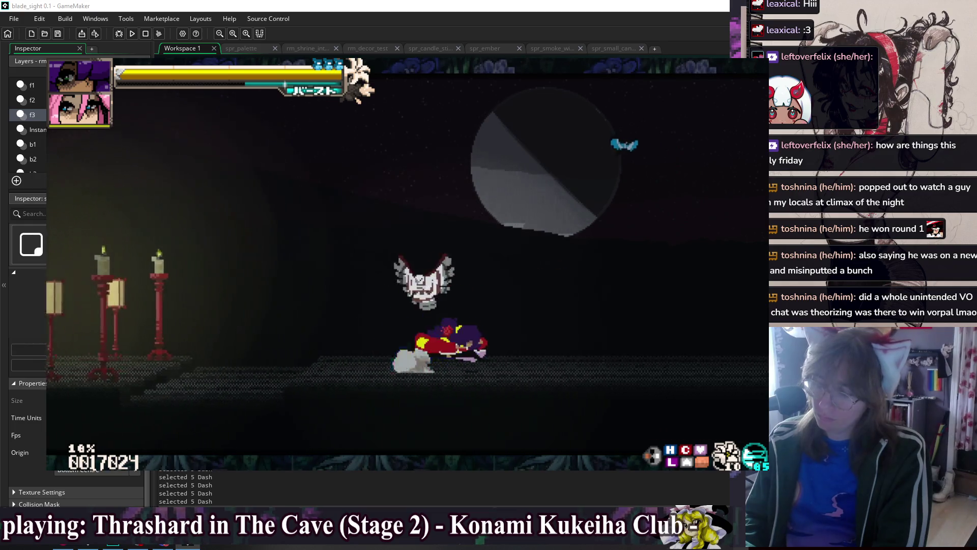
Stop the game and replace both c_aqua graze afterimage colours on line 411 with c_teal
{"action": "key", "text": "Escape"}
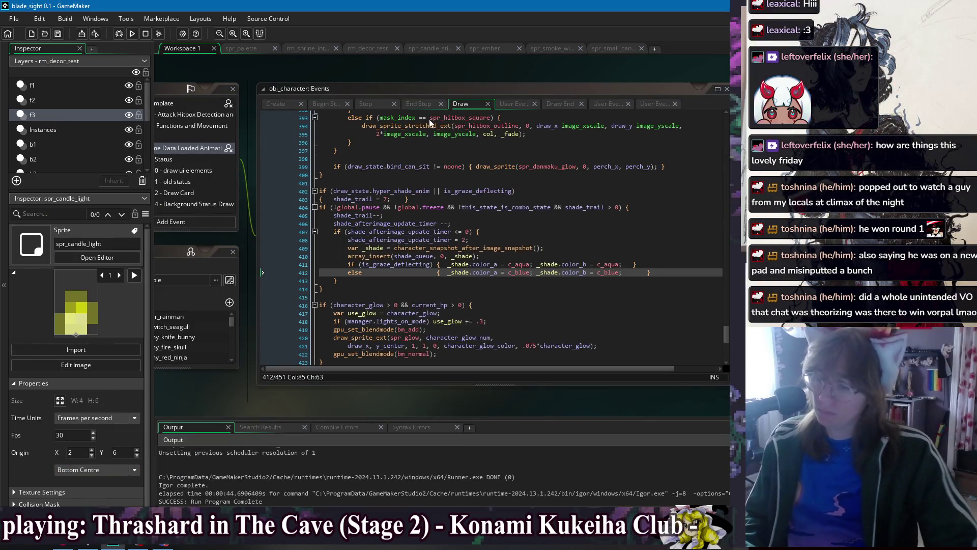
{"action": "double_click", "coordinate": [525, 265]}
{"action": "type", "text": "c"}
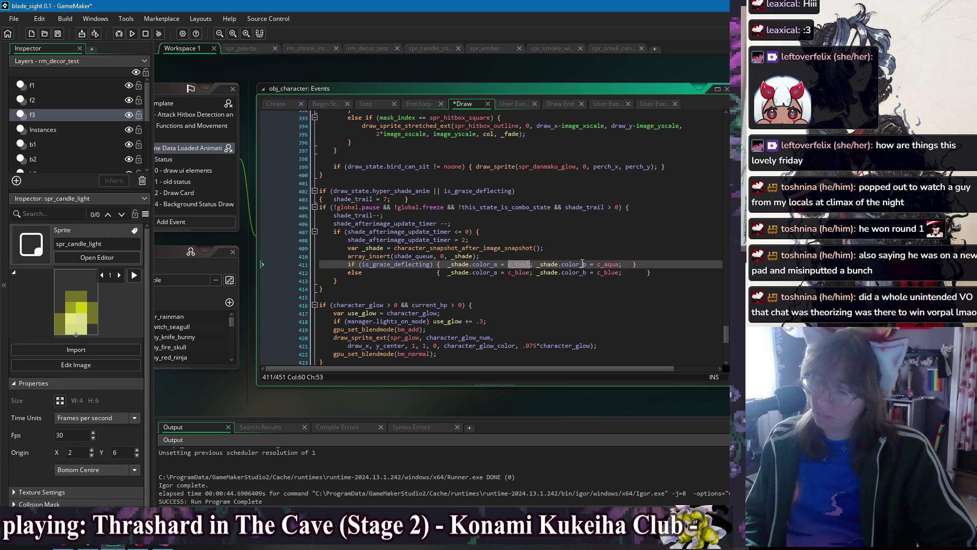
{"action": "double_click", "coordinate": [601, 264]}
{"action": "type", "text": "c_teal"}
{"action": "left_click", "coordinate": [688, 270]}
Run the game and dash, jump and air-dash to check the teal graze afterimages, then close it
{"action": "left_click", "coordinate": [131, 33]}
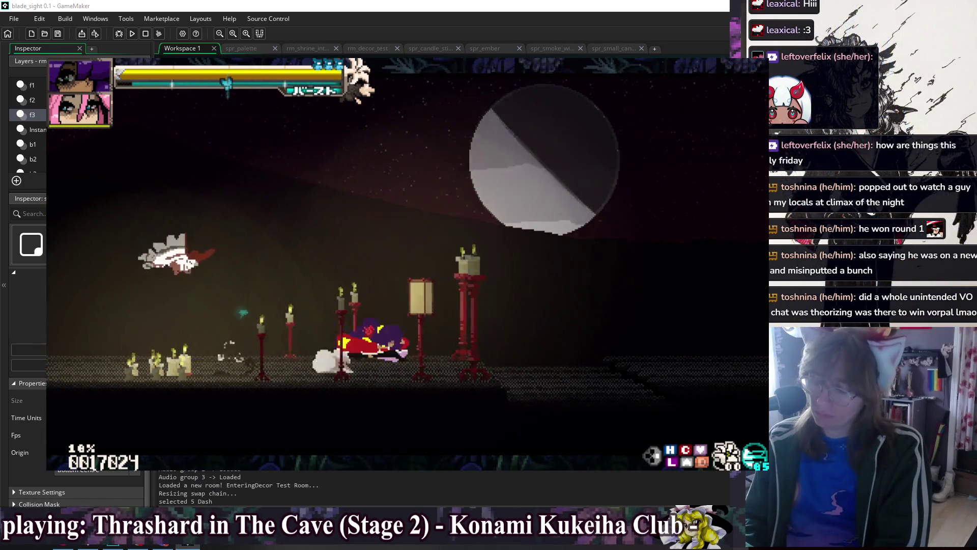
{"action": "key", "text": "space"}
{"action": "key", "text": "shift"}
{"action": "key", "text": "shift"}
{"action": "key", "text": "shift"}
{"action": "key", "text": "shift"}
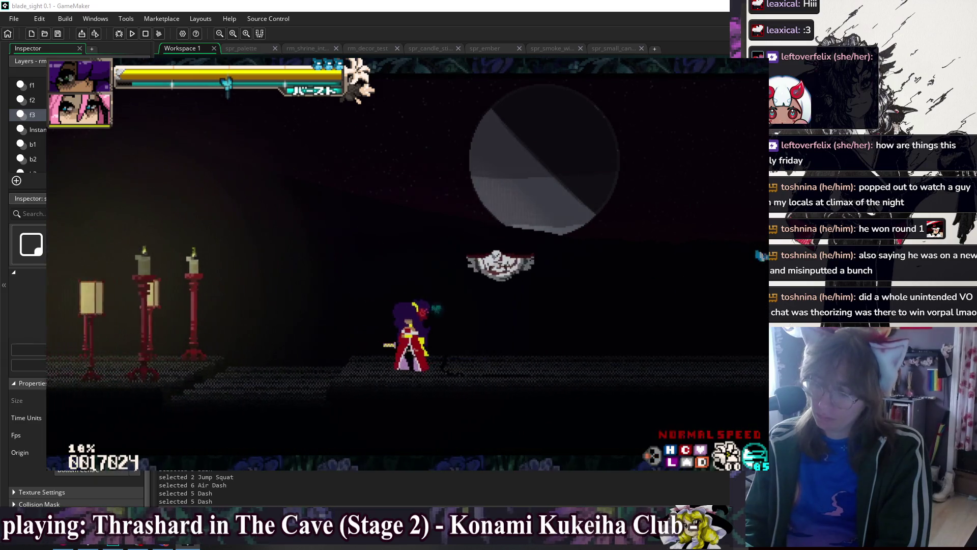
{"action": "key", "text": "space"}
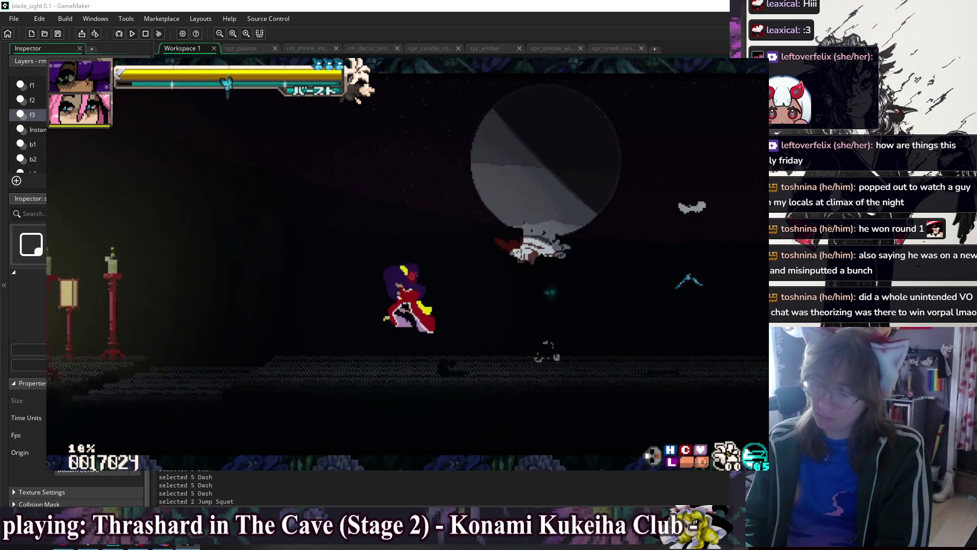
{"action": "key", "text": "shift"}
{"action": "key", "text": "shift"}
{"action": "key", "text": "shift"}
{"action": "key", "text": "shift"}
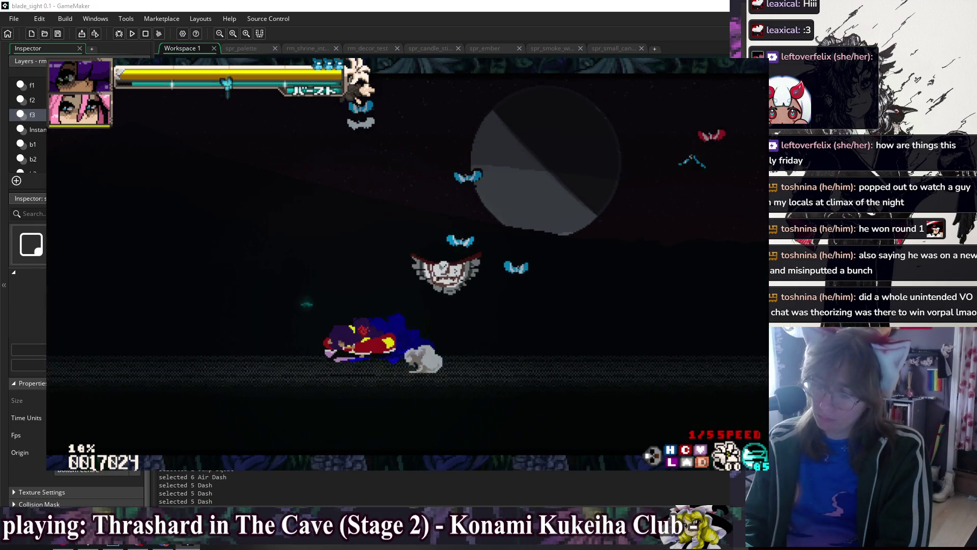
{"action": "key", "text": "shift"}
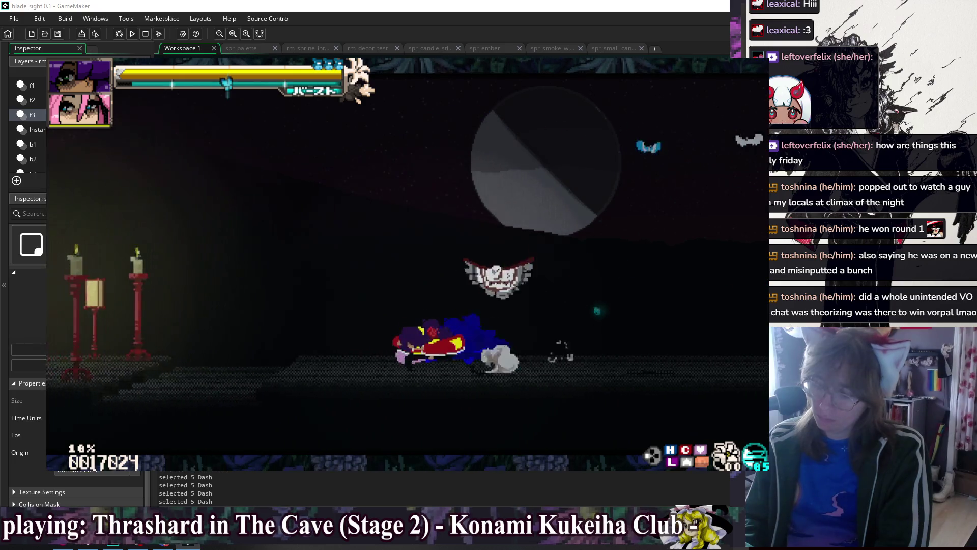
{"action": "key", "text": "Left"}
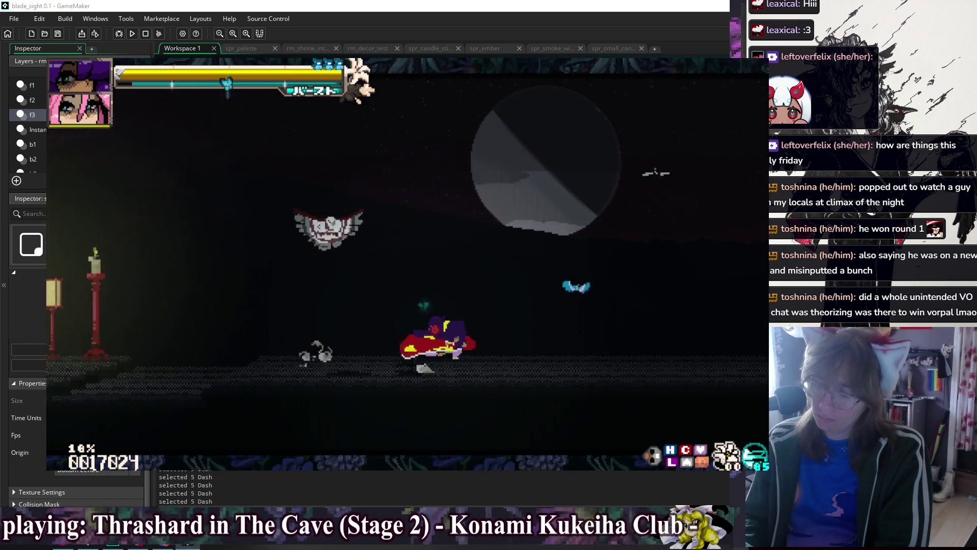
{"action": "key", "text": "Left"}
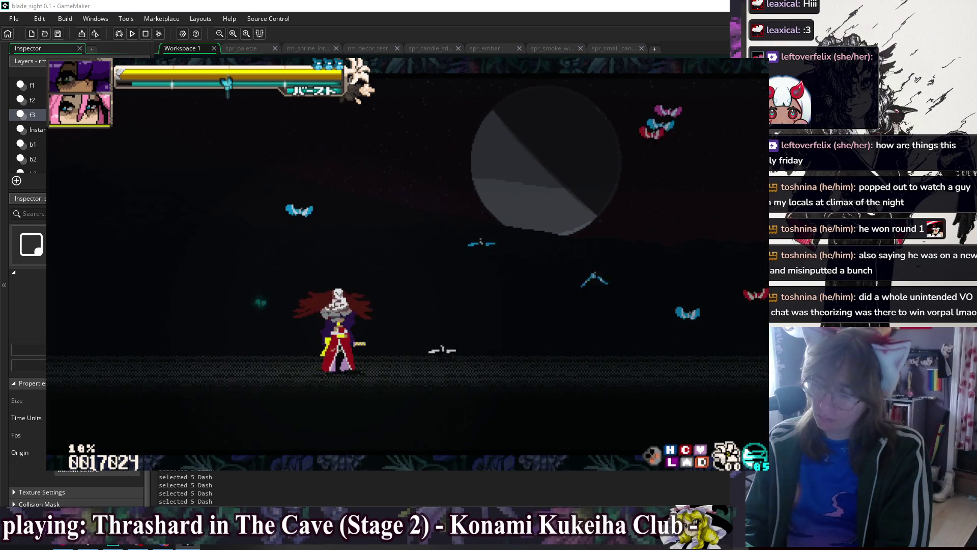
{"action": "key", "text": "space"}
{"action": "key", "text": "Right"}
{"action": "key", "text": "Right"}
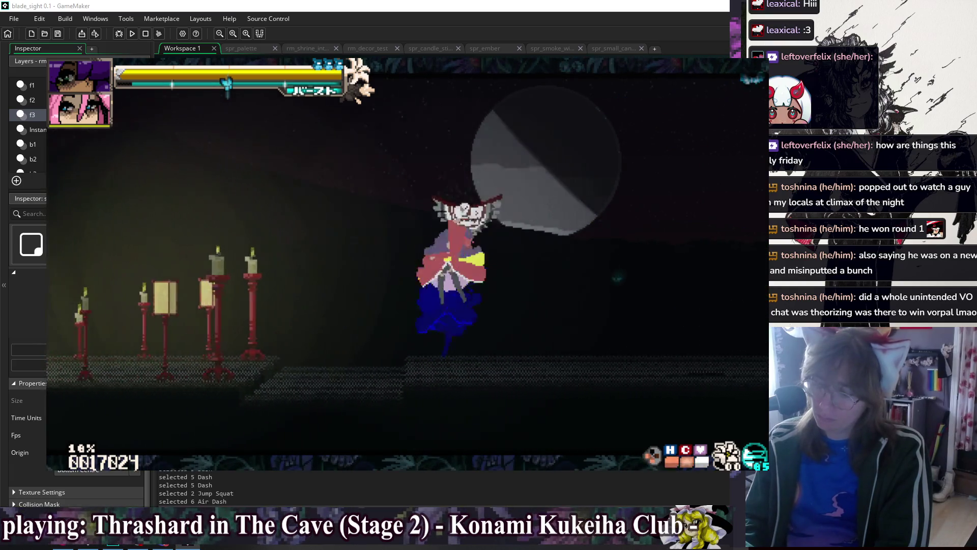
{"action": "key", "text": "Down"}
{"action": "key", "text": "Left"}
{"action": "key", "text": "Down"}
{"action": "key", "text": "Left"}
{"action": "key", "text": "Escape"}
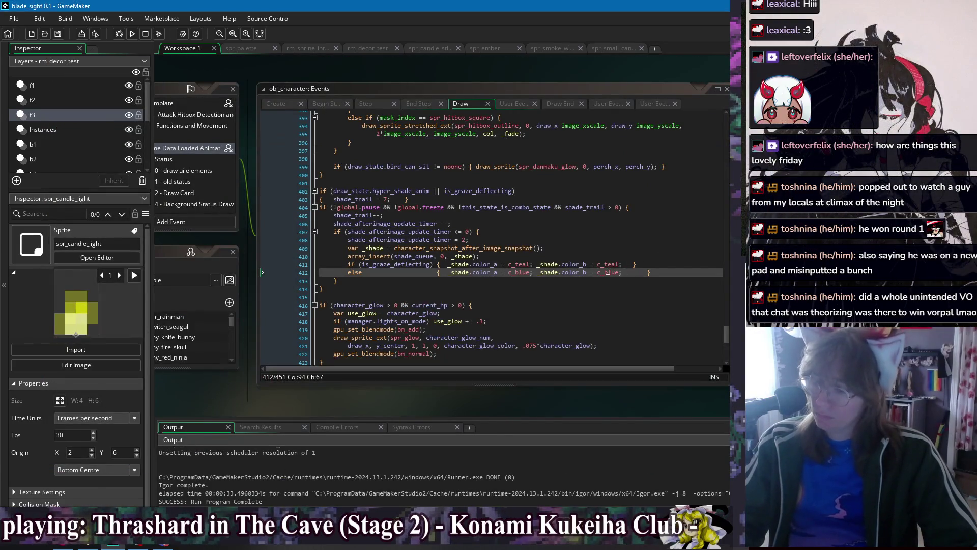
Change both graze afterimage colours on line 411 from c_teal to c_fuchsia and relaunch the game
{"action": "left_click", "coordinate": [523, 263]}
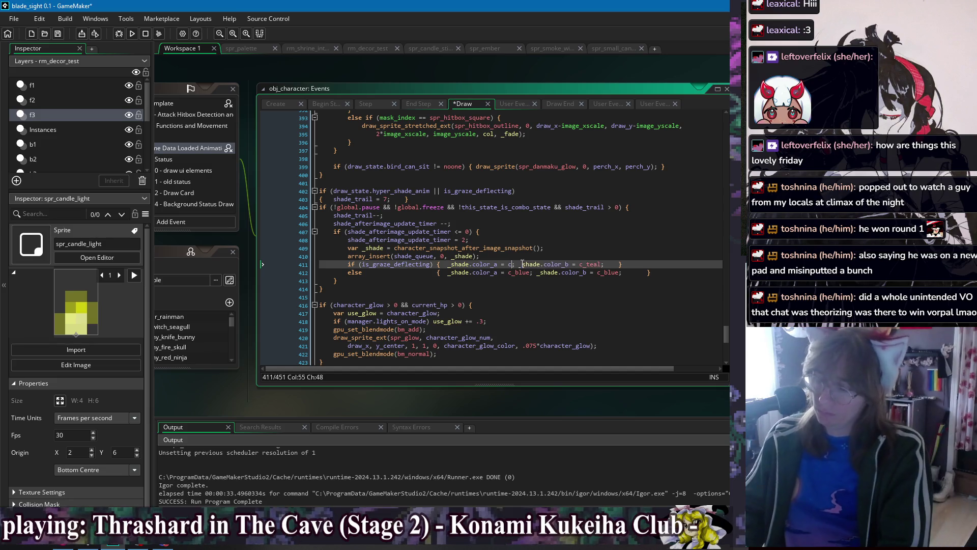
{"action": "type", "text": "_fuchsia"}
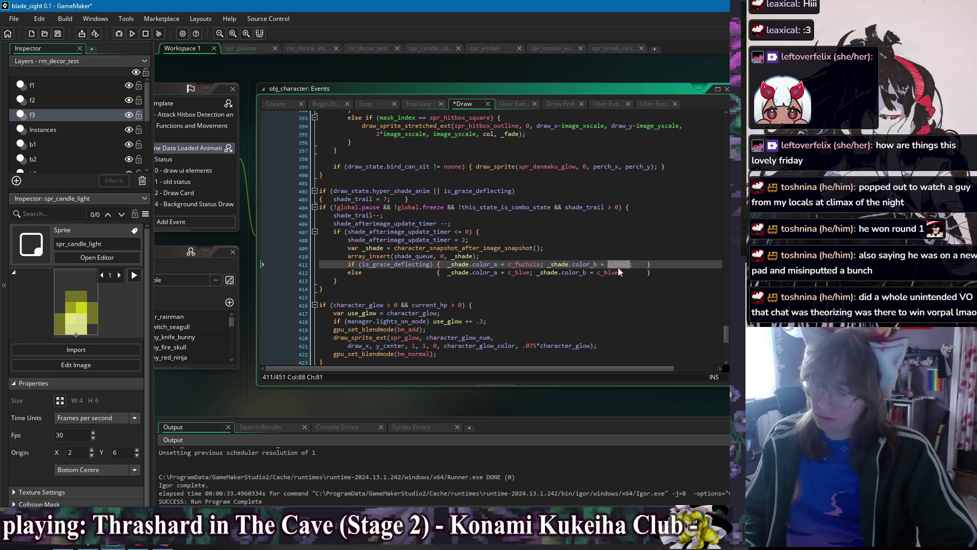
{"action": "type", "text": "c_fuchsia"}
{"action": "key", "text": "Down"}
{"action": "key", "text": "Down"}
{"action": "left_click", "coordinate": [132, 34]}
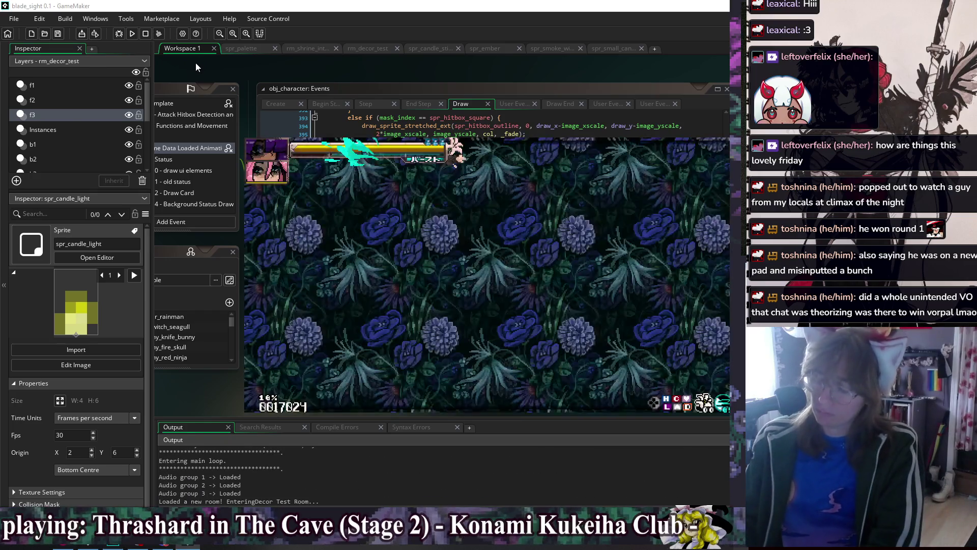
{"action": "key", "text": "Right"}
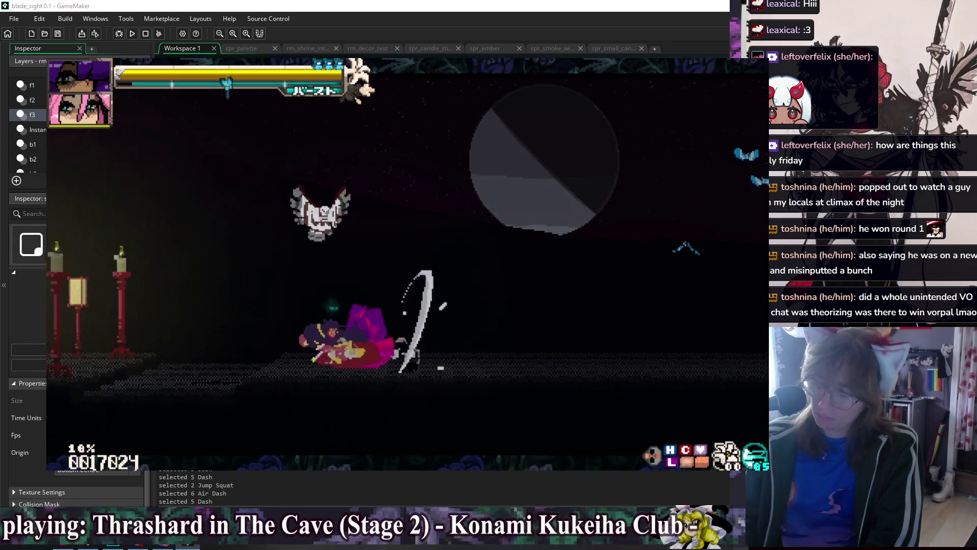
{"action": "key", "text": "Down"}
{"action": "key", "text": "Right"}
{"action": "key", "text": "Down"}
{"action": "key", "text": "Right"}
{"action": "key", "text": "z"}
{"action": "key", "text": "Right"}
{"action": "key", "text": "Right"}
{"action": "key", "text": "Right"}
{"action": "key", "text": "Right"}
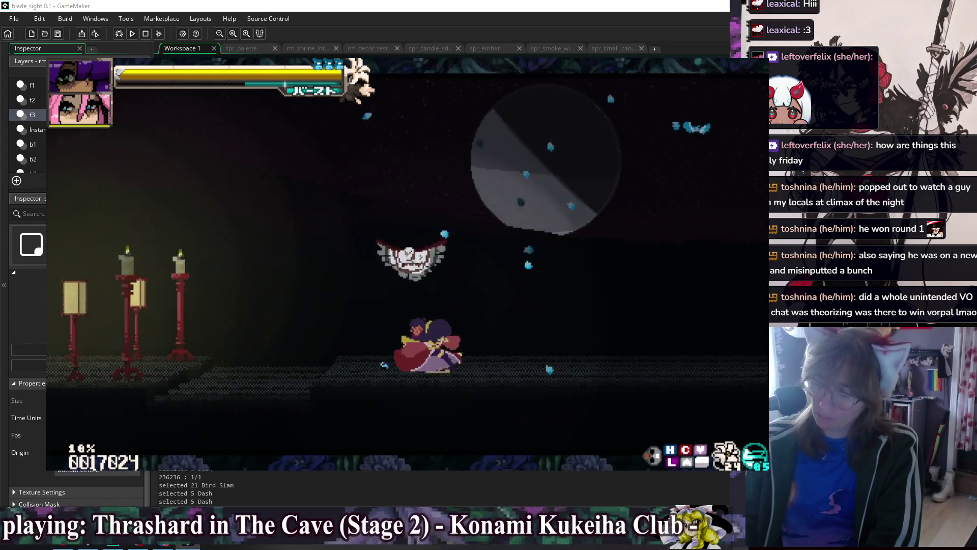
{"action": "key", "text": "Up"}
{"action": "key", "text": "Left"}
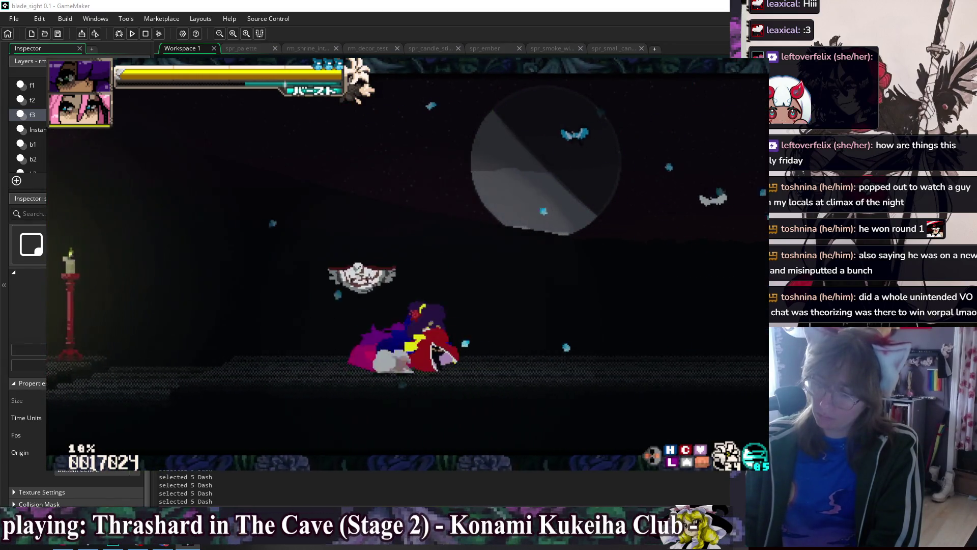
{"action": "key", "text": "Left"}
{"action": "key", "text": "Up"}
{"action": "key", "text": "Right"}
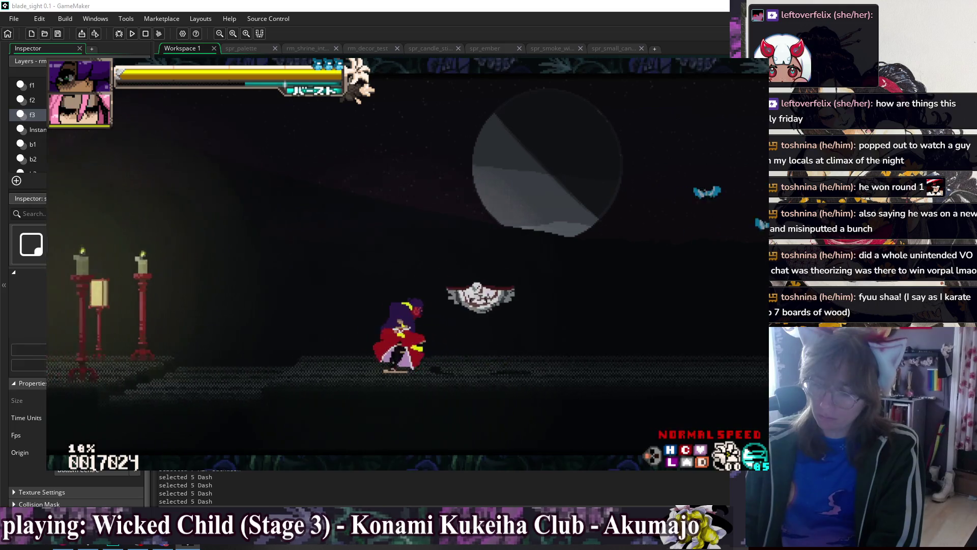
Equip the Hunter Kimono outfit from the pause menu's Dress Up screen
{"action": "key", "text": "F1"}
{"action": "key", "text": "Down"}
{"action": "key", "text": "Down"}
{"action": "key", "text": "Down"}
{"action": "key", "text": "Escape"}
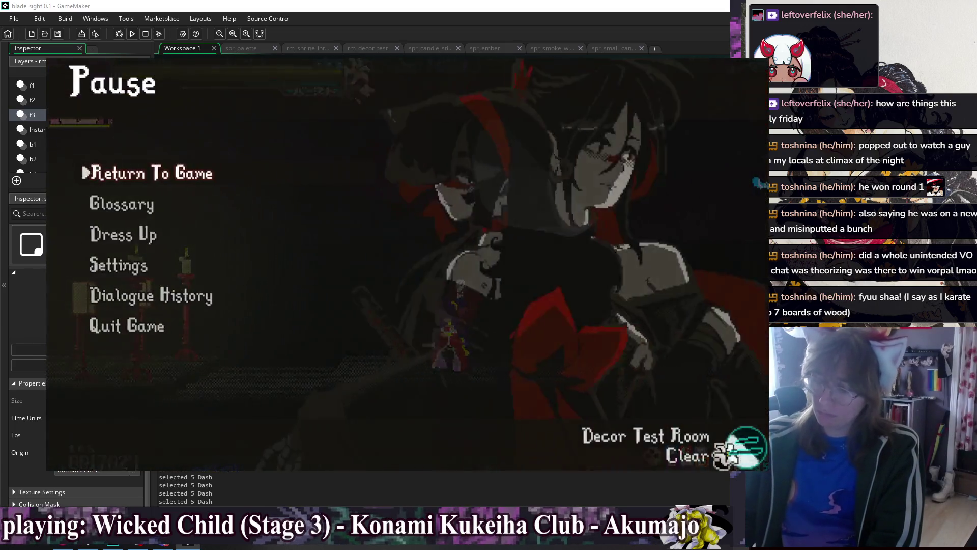
{"action": "key", "text": "Down"}
{"action": "key", "text": "Down"}
{"action": "key", "text": "Return"}
{"action": "key", "text": "Down"}
{"action": "key", "text": "Up"}
{"action": "key", "text": "Return"}
{"action": "key", "text": "Down"}
{"action": "key", "text": "Down"}
{"action": "key", "text": "Down"}
{"action": "key", "text": "Up"}
{"action": "key", "text": "Up"}
{"action": "key", "text": "Return"}
{"action": "key", "text": "Escape"}
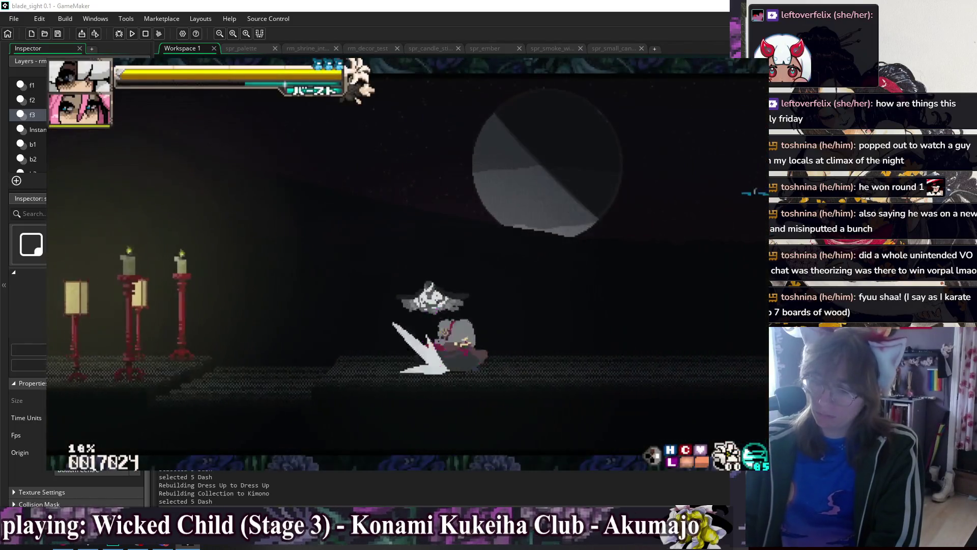
Dash, jump and double-jump the character back and forth around the candles
{"action": "key", "text": "shift"}
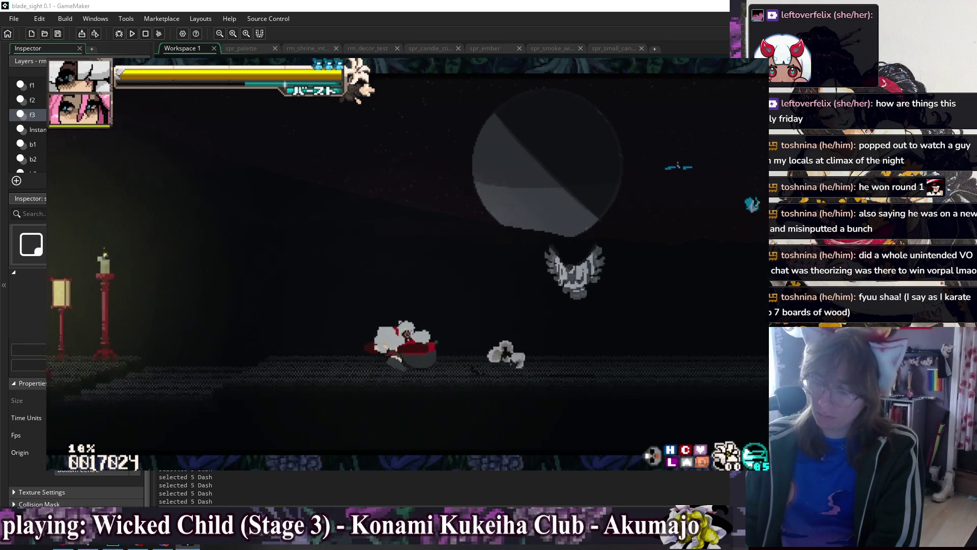
{"action": "key", "text": "Right"}
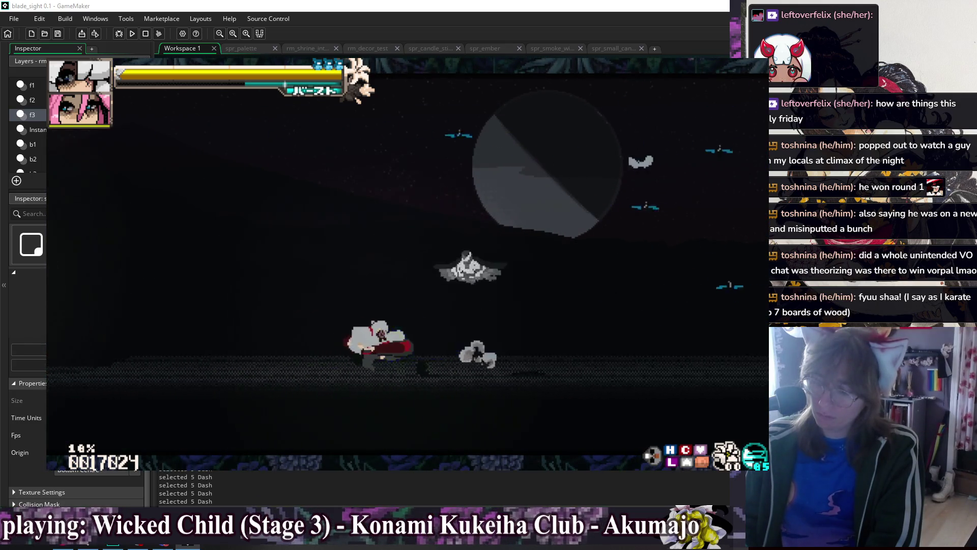
{"action": "key", "text": "space"}
{"action": "key", "text": "shift"}
{"action": "key", "text": "shift"}
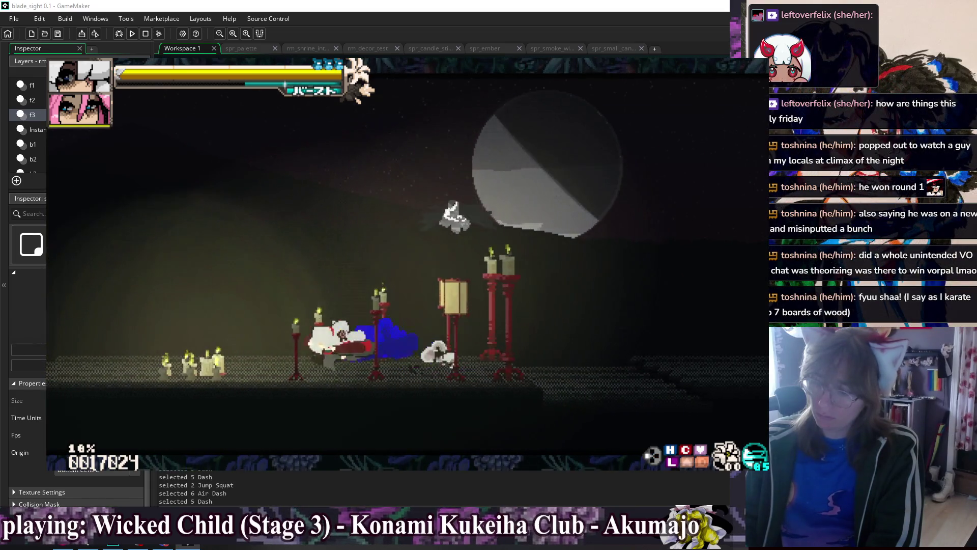
{"action": "key", "text": "Right"}
{"action": "key", "text": "space"}
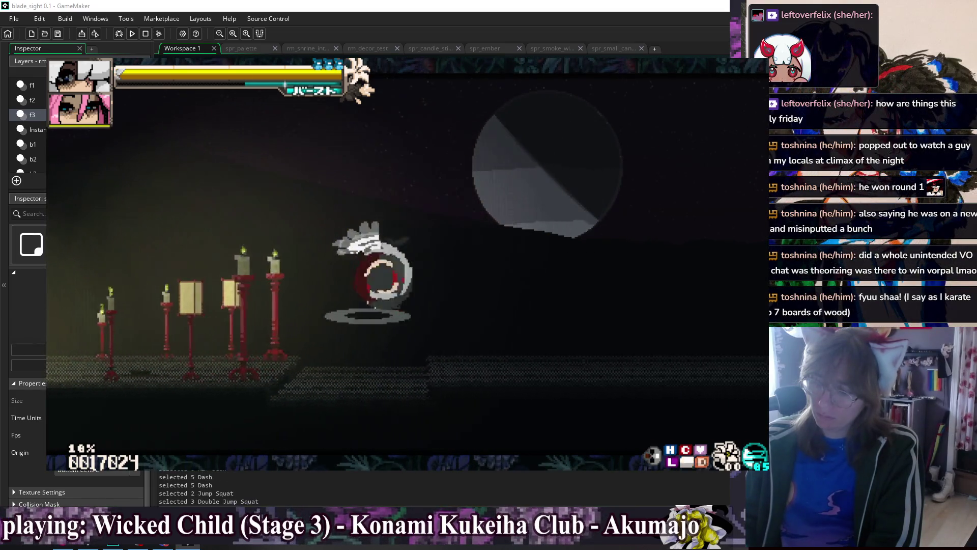
{"action": "key", "text": "space"}
{"action": "key", "text": "shift"}
{"action": "key", "text": "shift"}
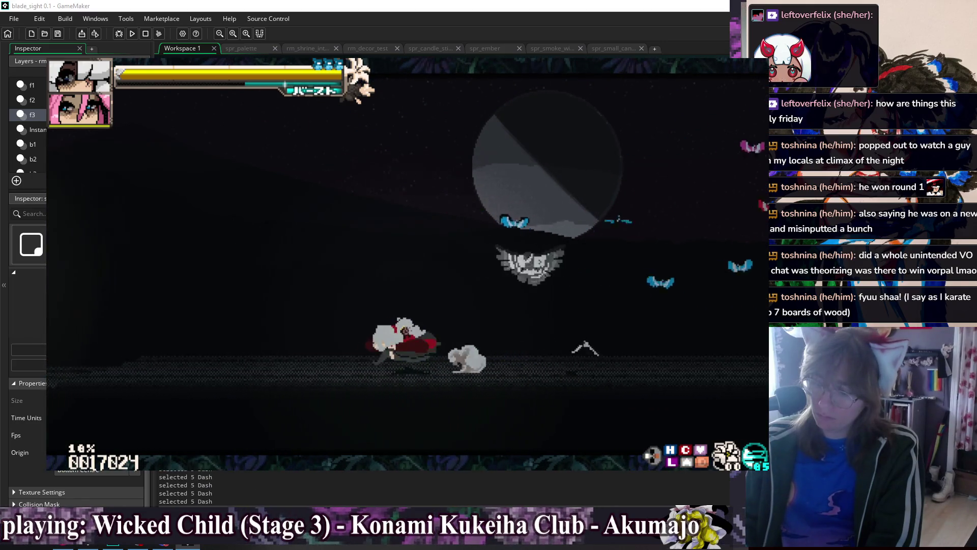
{"action": "key", "text": "Right"}
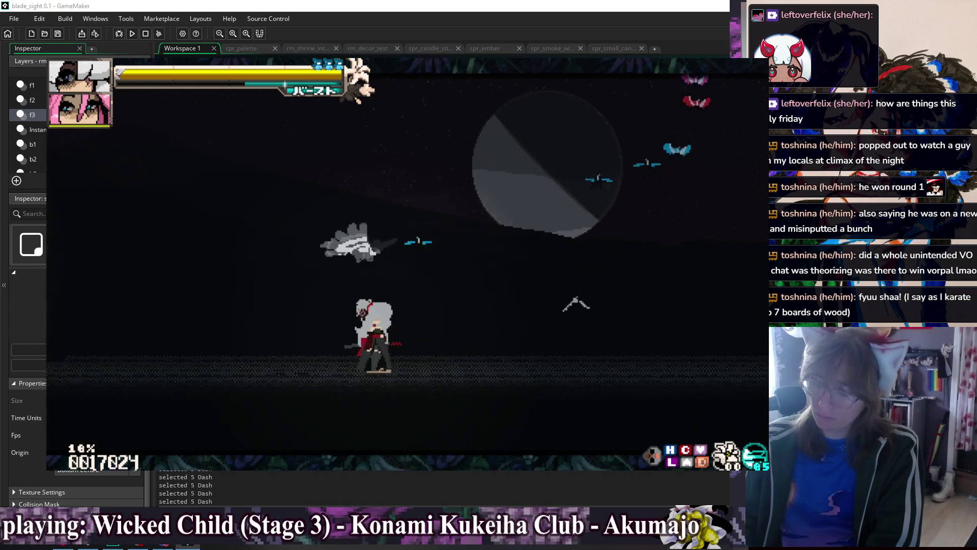
{"action": "key", "text": "Left"}
{"action": "key", "text": "space"}
{"action": "key", "text": "space"}
{"action": "key", "text": "shift"}
{"action": "key", "text": "Right"}
{"action": "key", "text": "shift"}
{"action": "key", "text": "shift"}
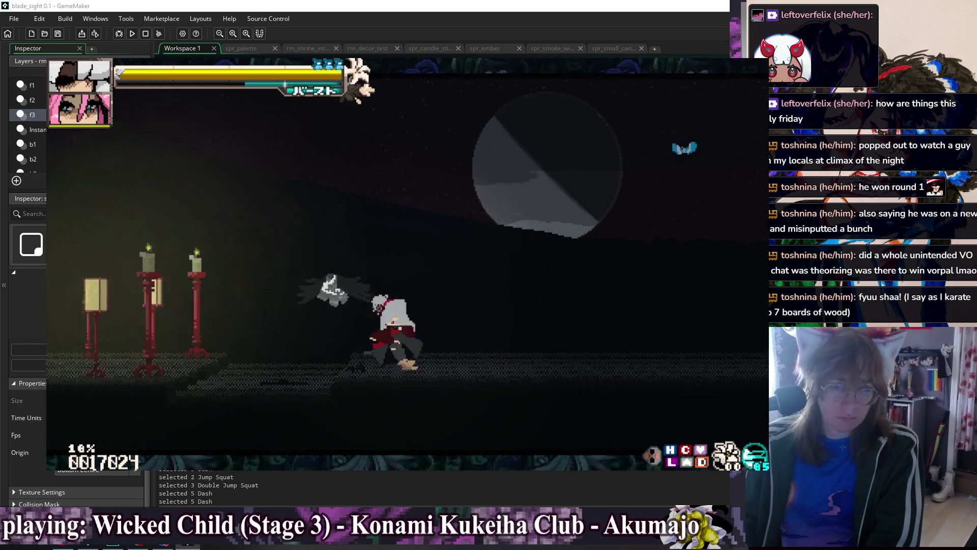
Lower the SFX Volume in the game's Settings > Audio options
{"action": "key", "text": "F1"}
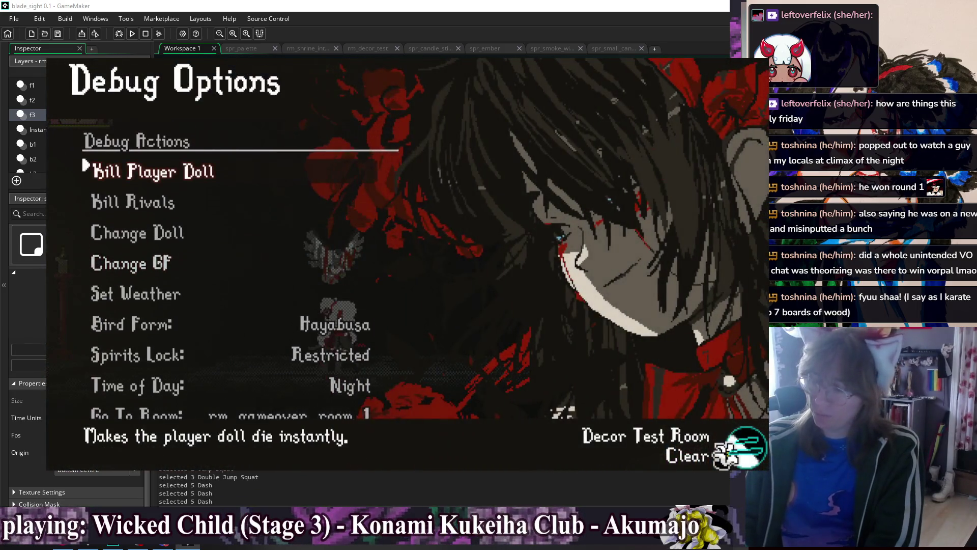
{"action": "key", "text": "F1"}
{"action": "key", "text": "Escape"}
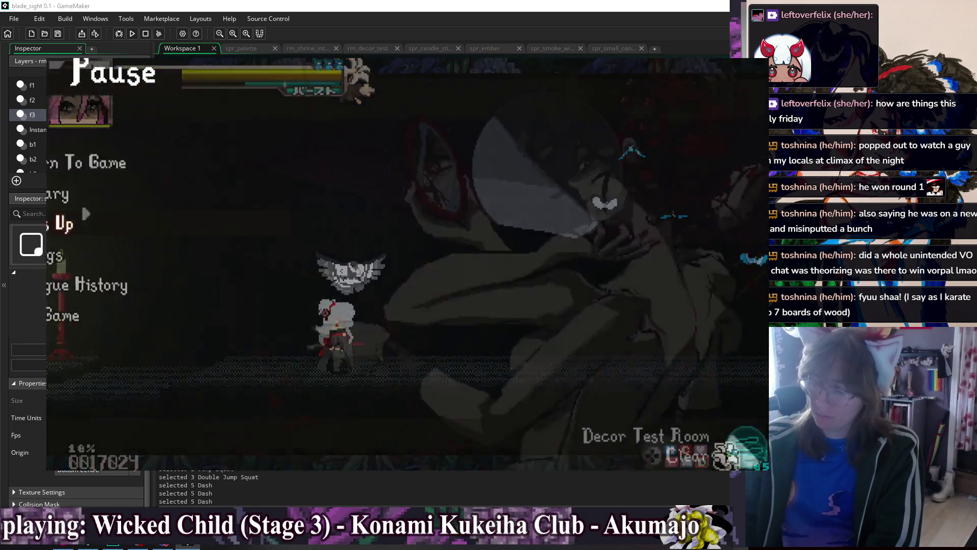
{"action": "key", "text": "Down"}
{"action": "key", "text": "Down"}
{"action": "key", "text": "Down"}
{"action": "key", "text": "Return"}
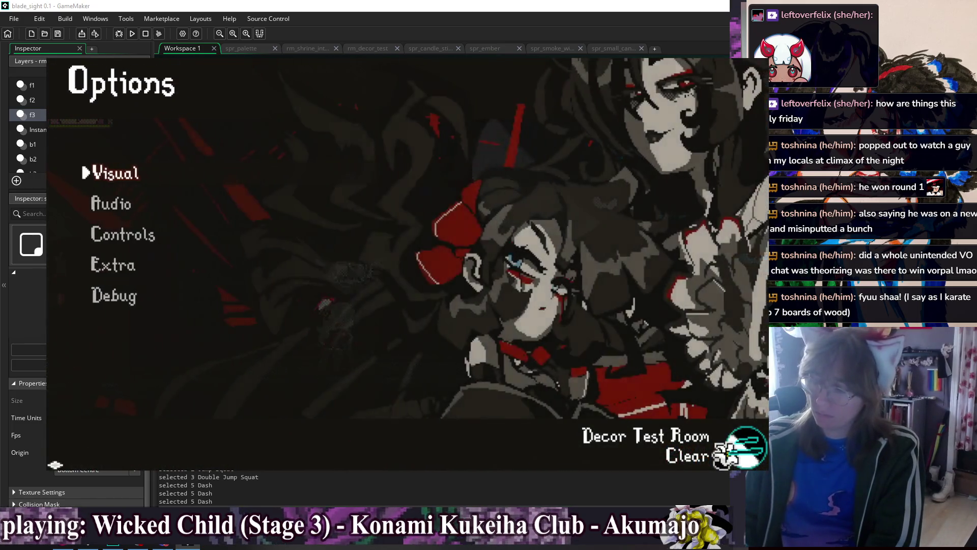
{"action": "key", "text": "Down"}
{"action": "key", "text": "Return"}
{"action": "key", "text": "Left"}
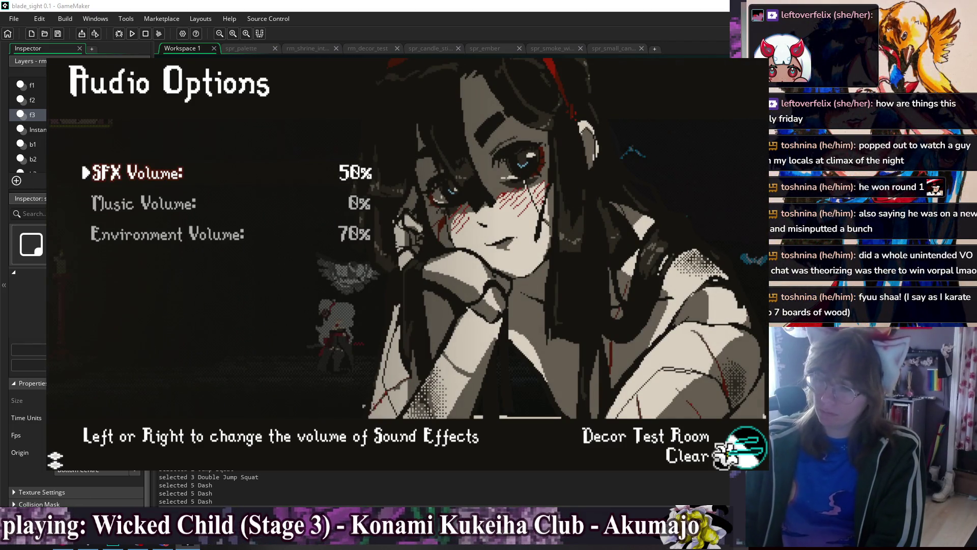
{"action": "key", "text": "Escape"}
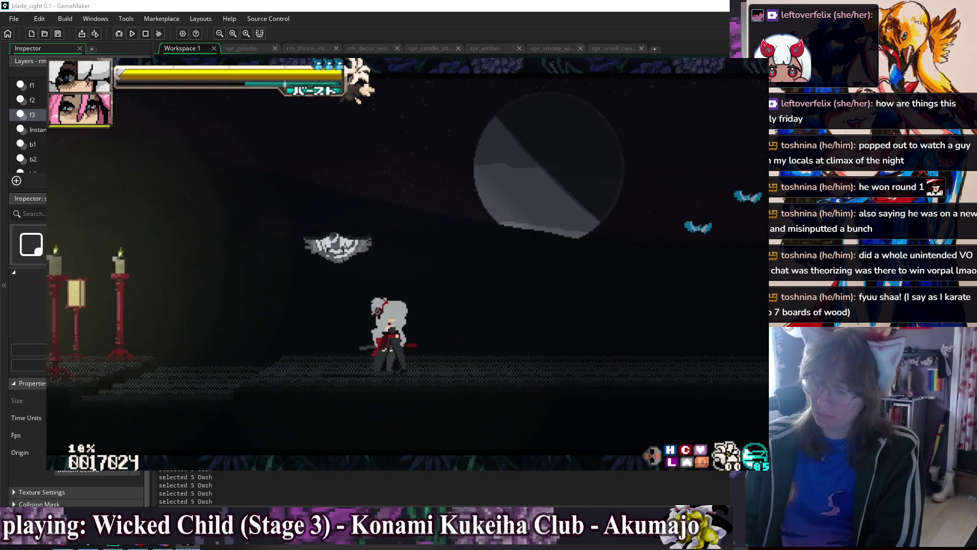
{"action": "key", "text": "Escape"}
{"action": "key", "text": "Left"}
{"action": "key", "text": "Left"}
{"action": "key", "text": "Left"}
Warp via the debug menu to reload the Decor Test Room, fight briefly, then close the game
{"action": "key", "text": "Escape"}
{"action": "key", "text": "F1"}
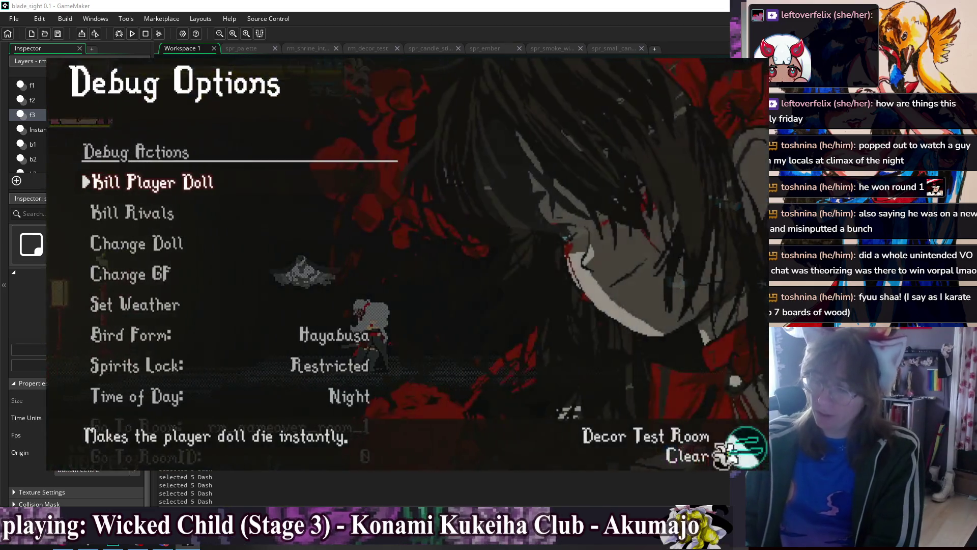
{"action": "key", "text": "Down"}
{"action": "key", "text": "Down"}
{"action": "key", "text": "Down"}
{"action": "key", "text": "Down"}
{"action": "key", "text": "Down"}
{"action": "key", "text": "Down"}
{"action": "key", "text": "Down"}
{"action": "key", "text": "Down"}
{"action": "key", "text": "Right"}
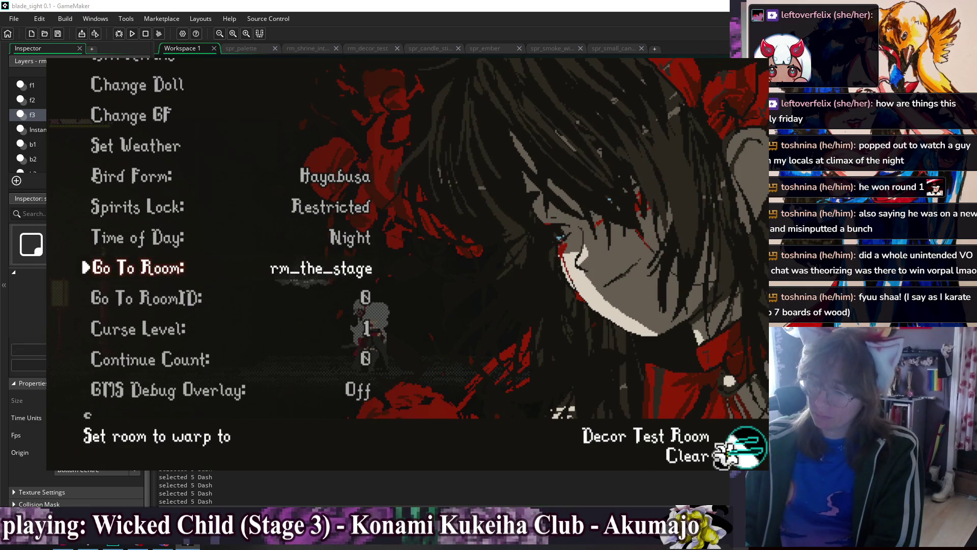
{"action": "key", "text": "Return"}
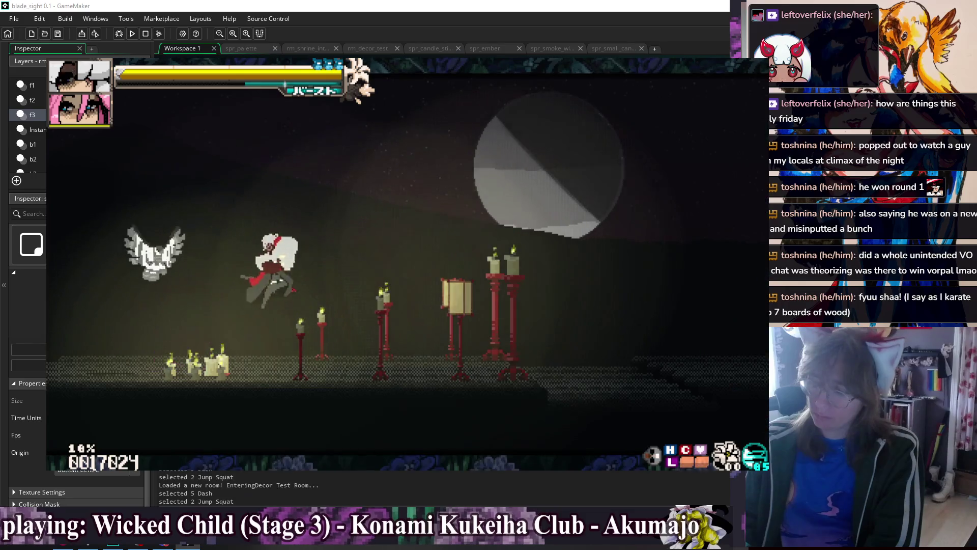
{"action": "key", "text": "Right"}
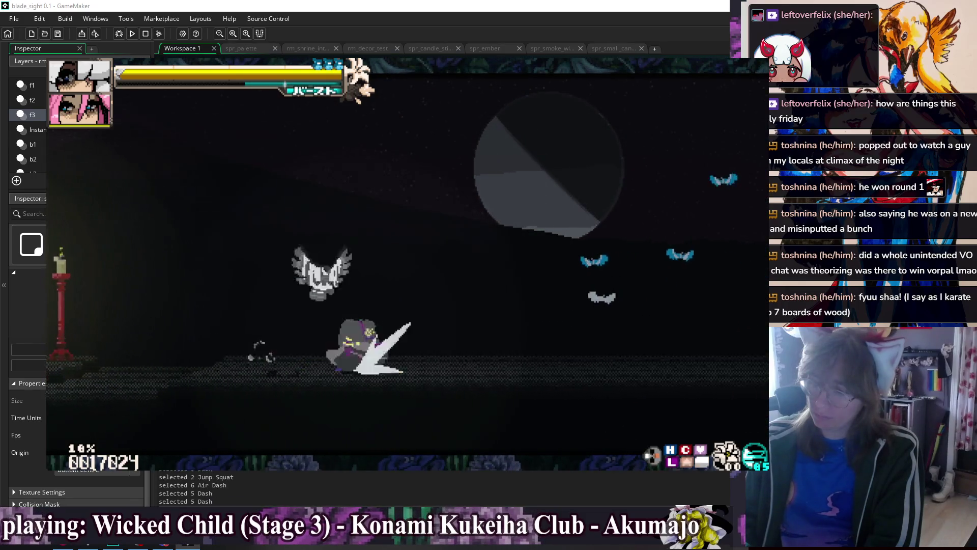
{"action": "key", "text": "Right"}
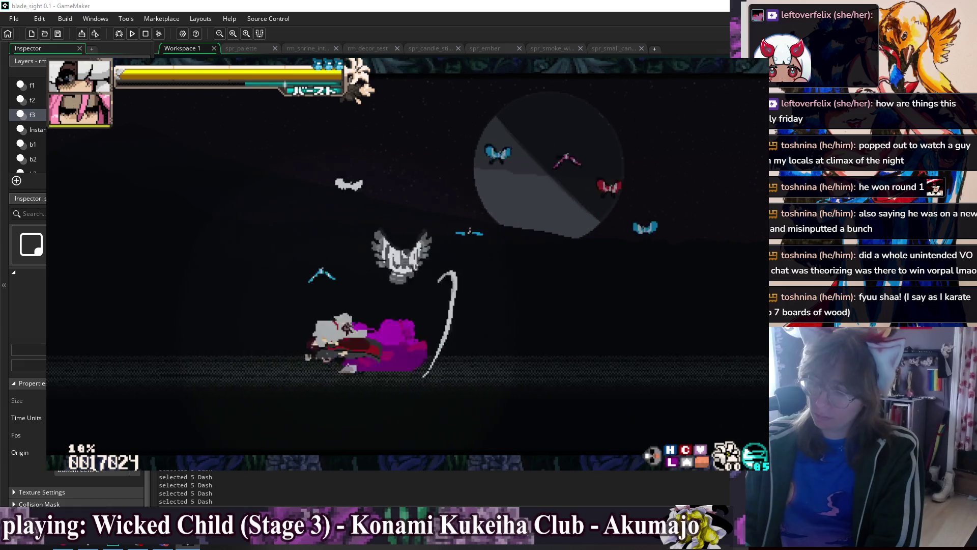
{"action": "key", "text": "Escape"}
{"action": "left_click", "coordinate": [533, 262]}
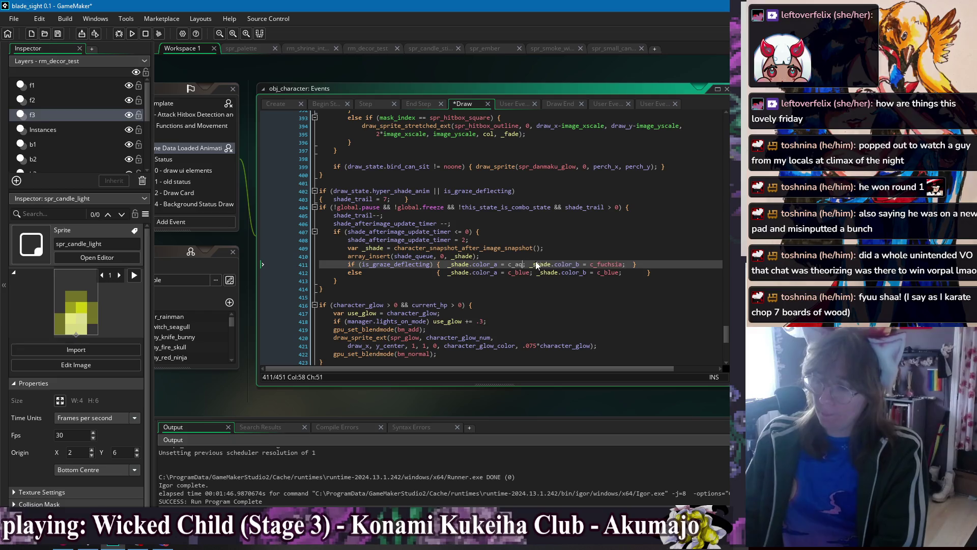
Set line 411's first graze colour to c_aqua, keeping c_fuchsia second, and rerun the game
{"action": "type", "text": "ua"}
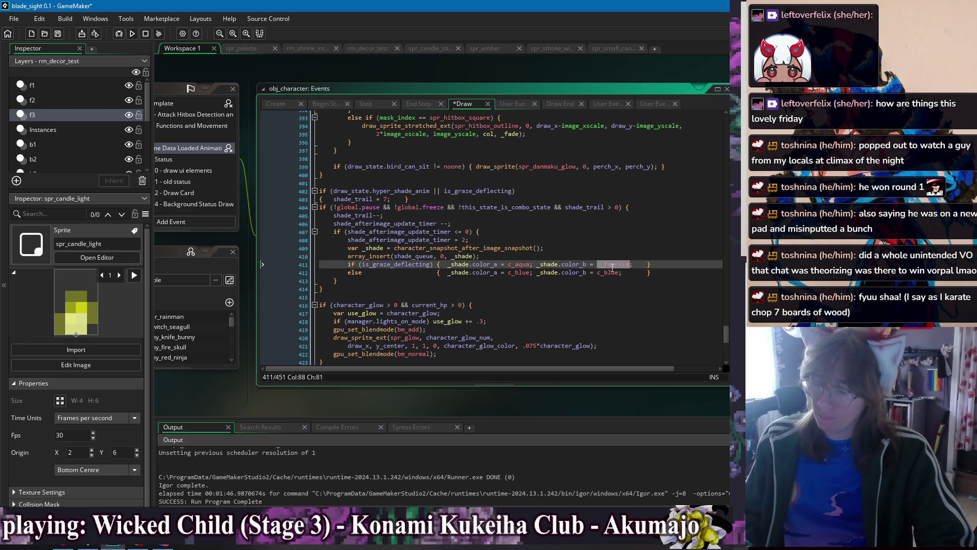
{"action": "type", "text": "c_aqua"}
{"action": "key", "text": "Down"}
{"action": "key", "text": "End"}
{"action": "left_click", "coordinate": [132, 33]}
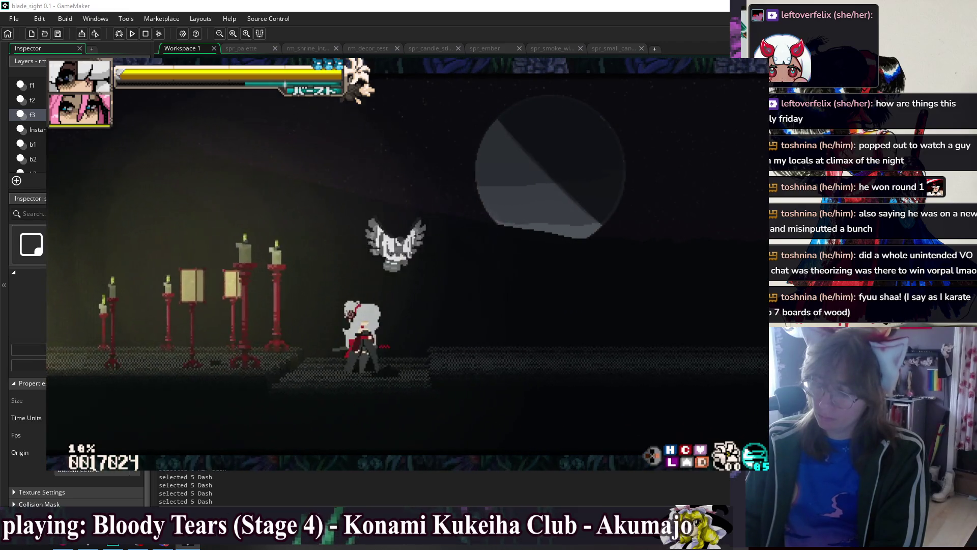
Browse the in-game debug menu, then close the running game with Alt+F4
{"action": "key", "text": "F1"}
{"action": "key", "text": "Down"}
{"action": "key", "text": "Down"}
{"action": "key", "text": "Down"}
{"action": "key", "text": "Down"}
{"action": "key", "text": "Down"}
{"action": "key", "text": "Down"}
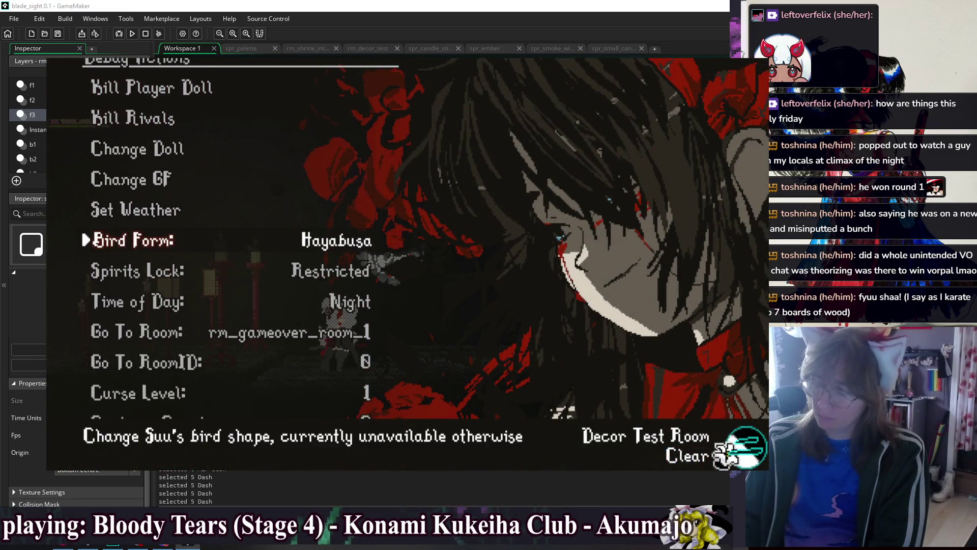
{"action": "key", "text": "Down"}
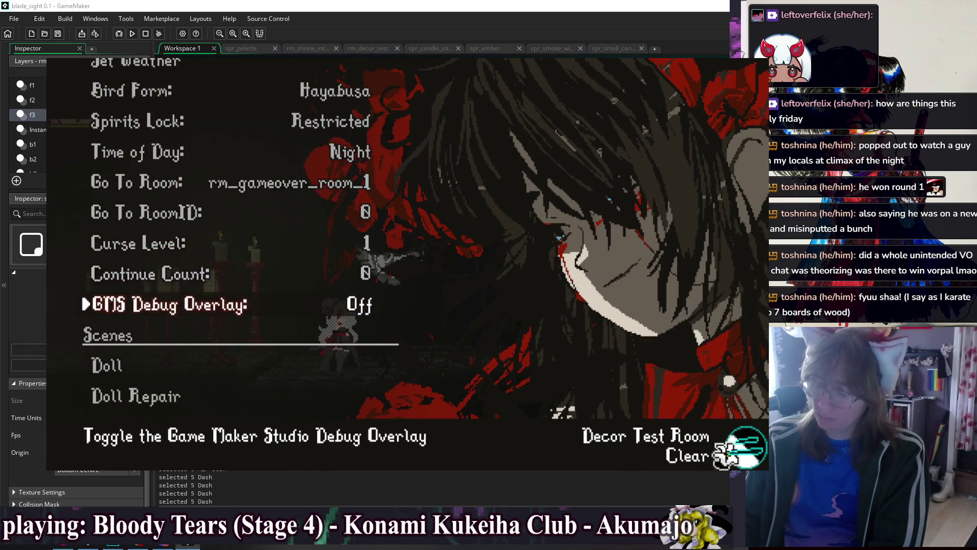
{"action": "key", "text": "Escape"}
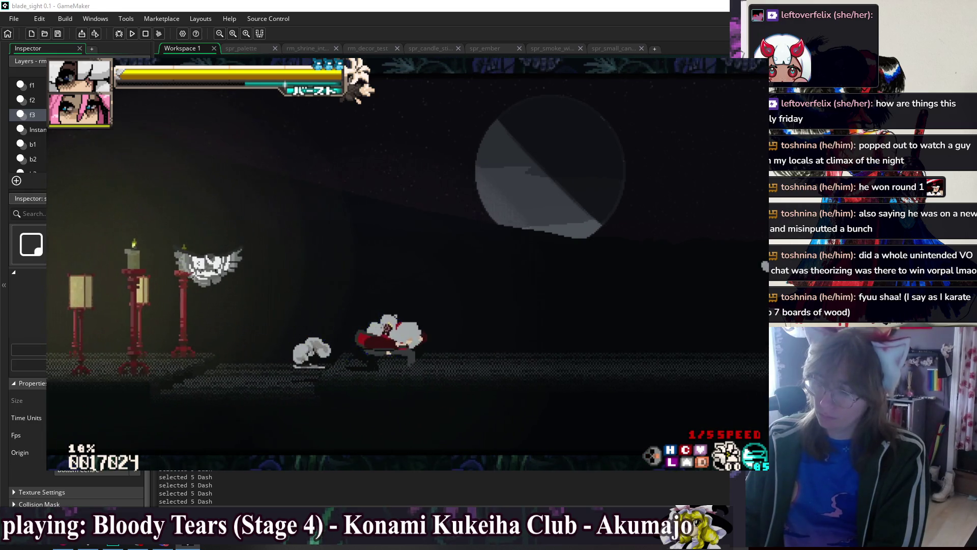
{"action": "key", "text": "alt+F4"}
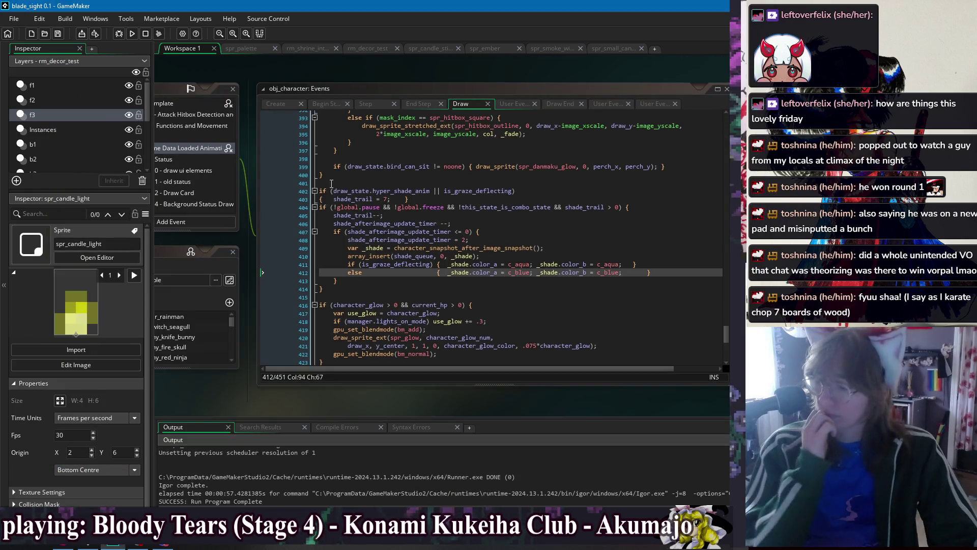
Rebuild and relaunch the game from obj_character's Draw event into the Decor Test Room
{"action": "left_click", "coordinate": [432, 281]}
{"action": "left_click", "coordinate": [432, 295]}
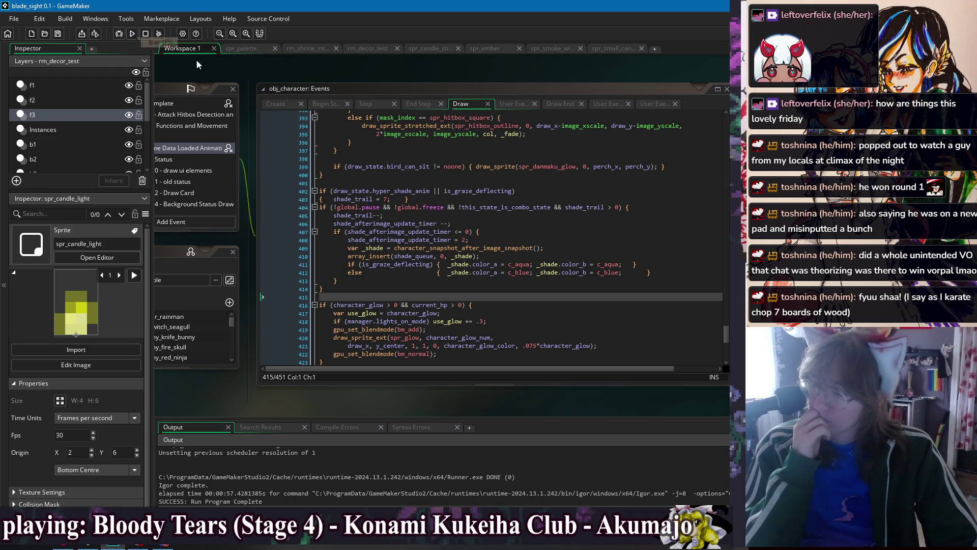
{"action": "left_click", "coordinate": [133, 34]}
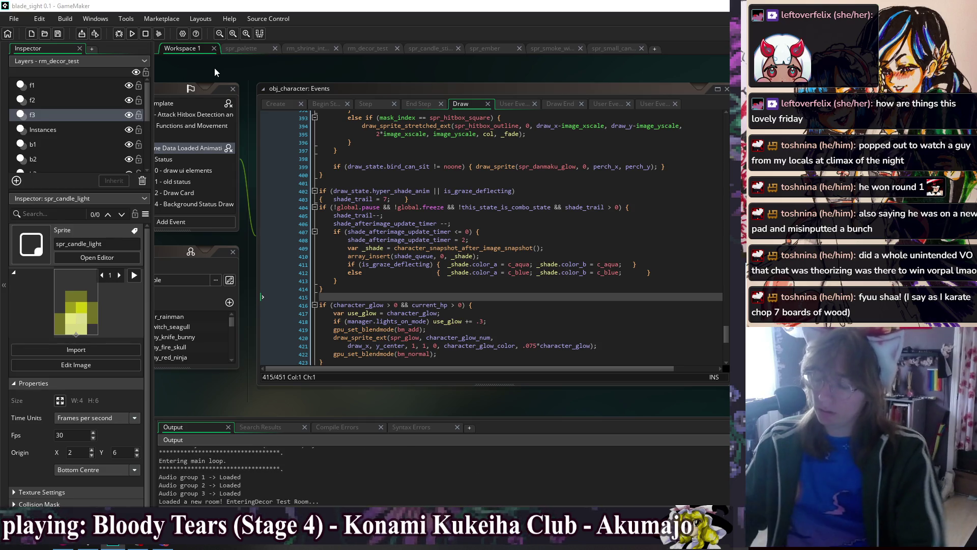
Set the debug Go To Room destination to the Bell Shrine and warp there
{"action": "key", "text": "Down"}
{"action": "key", "text": "Down"}
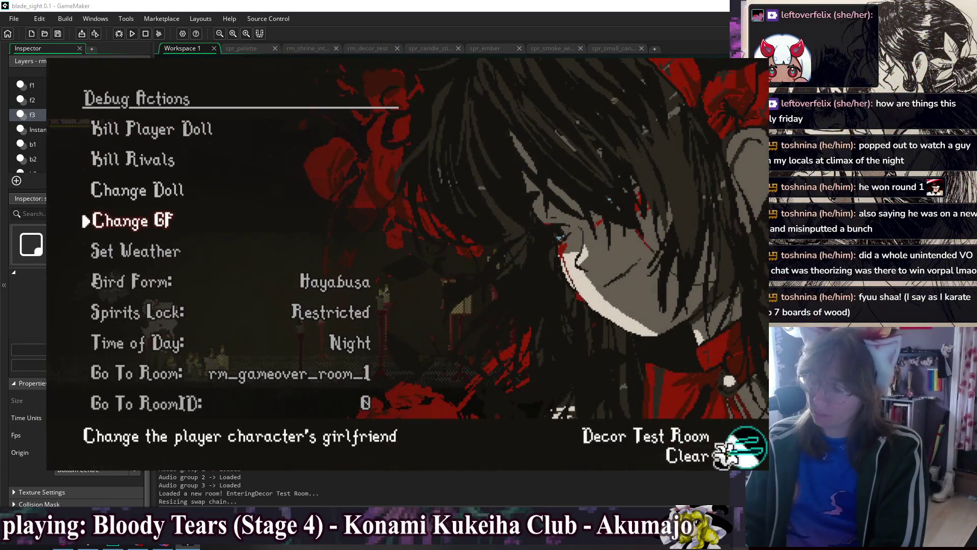
{"action": "key", "text": "Down"}
{"action": "key", "text": "Down"}
{"action": "key", "text": "Down"}
{"action": "key", "text": "Right"}
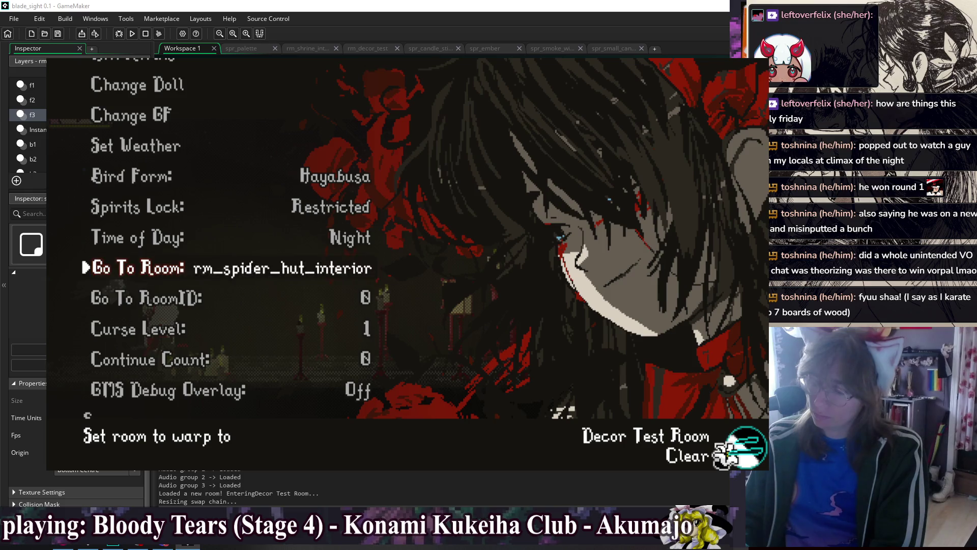
{"action": "key", "text": "Return"}
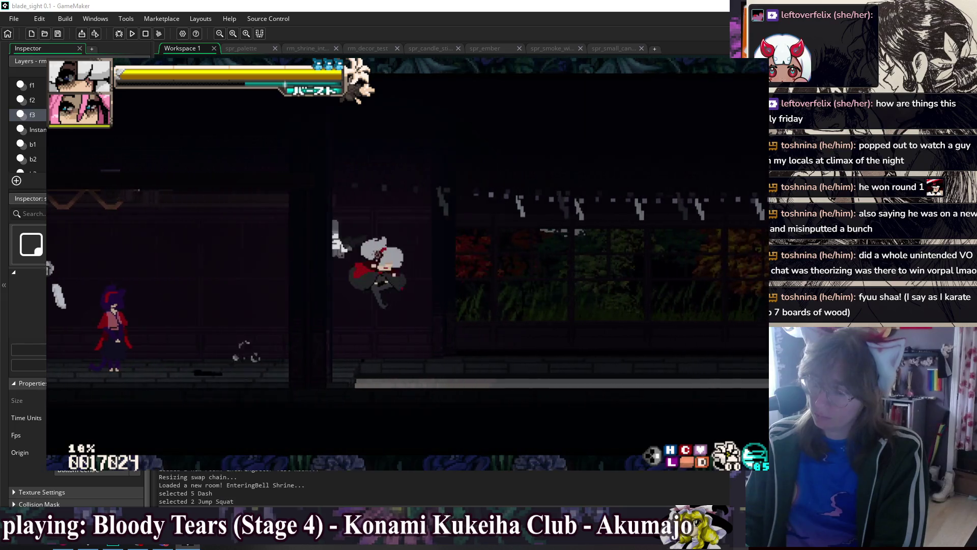
Choose Shadow Witch as the training rival and resume the fight
{"action": "key", "text": "Escape"}
{"action": "key", "text": "Down"}
{"action": "key", "text": "Down"}
{"action": "key", "text": "Return"}
{"action": "key", "text": "Down"}
{"action": "key", "text": "Down"}
{"action": "key", "text": "Return"}
{"action": "key", "text": "Down"}
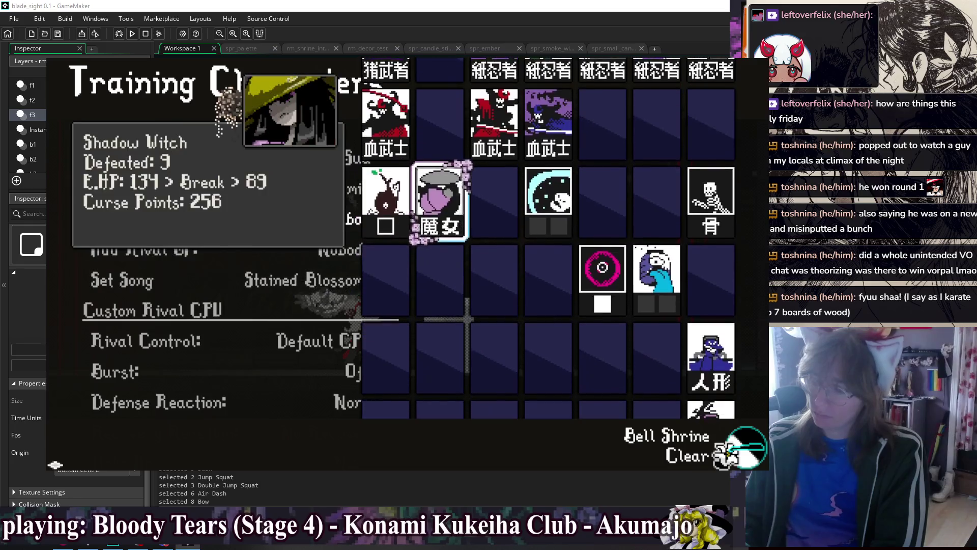
{"action": "key", "text": "Return"}
{"action": "key", "text": "Escape"}
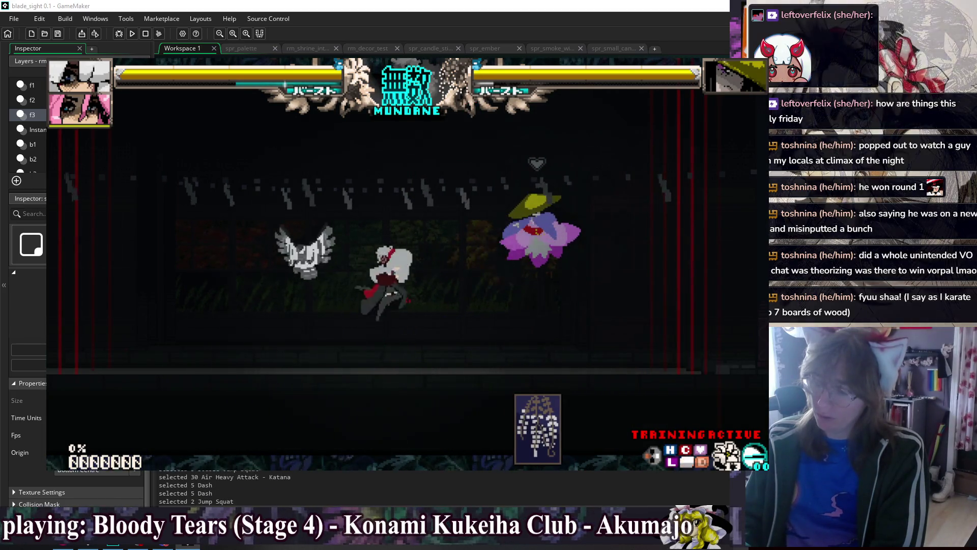
Reopen Training Settings and change the rival to Katana Doll in the Characters grid
{"action": "key", "text": "Escape"}
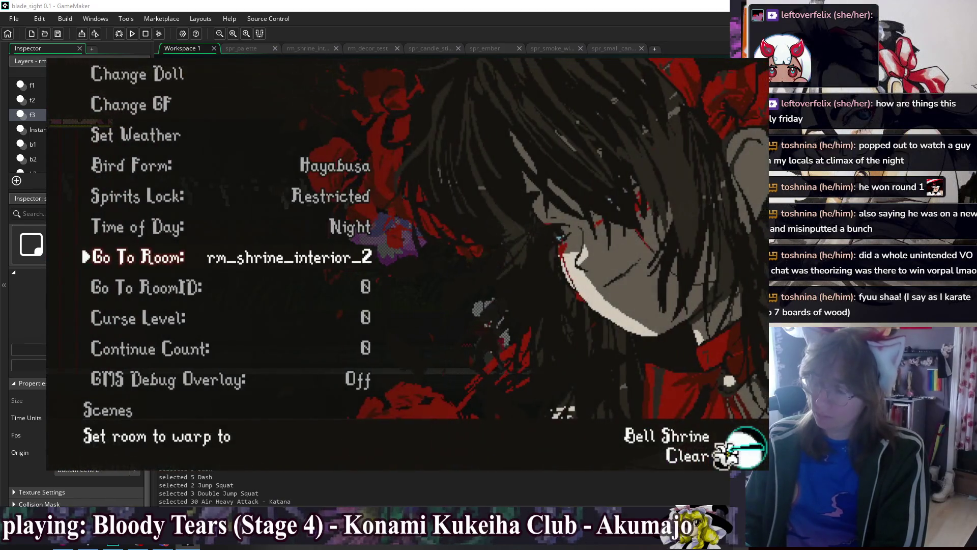
{"action": "key", "text": "Up"}
{"action": "key", "text": "Up"}
{"action": "key", "text": "Up"}
{"action": "key", "text": "Escape"}
{"action": "key", "text": "Escape"}
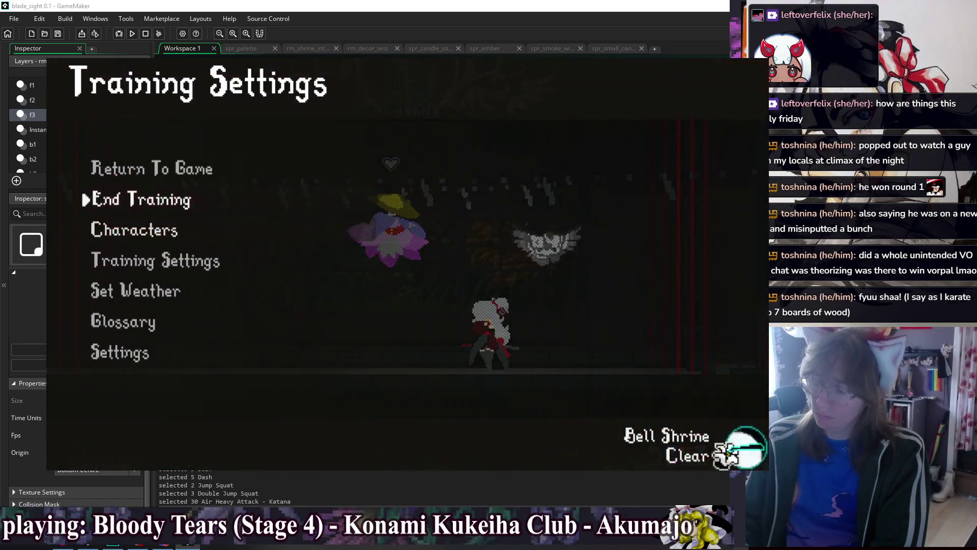
{"action": "key", "text": "Return"}
{"action": "key", "text": "Escape"}
{"action": "key", "text": "Return"}
{"action": "key", "text": "Right"}
{"action": "key", "text": "Return"}
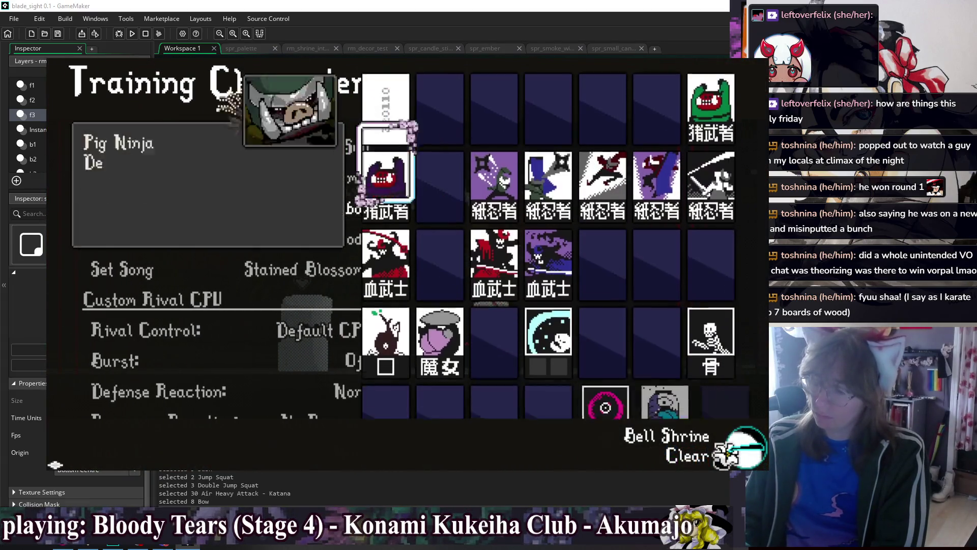
{"action": "key", "text": "Down"}
{"action": "key", "text": "Down"}
{"action": "key", "text": "Down"}
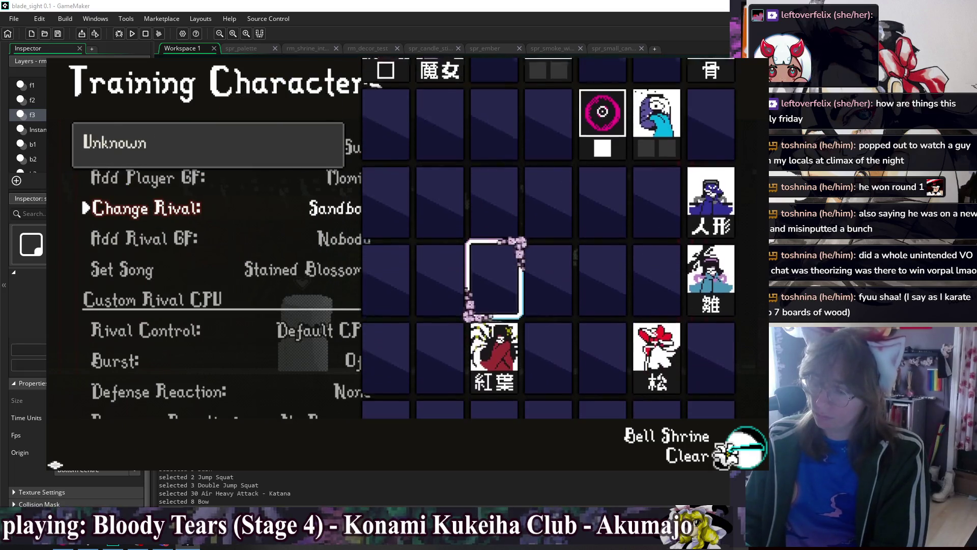
{"action": "key", "text": "Right"}
{"action": "key", "text": "Right"}
{"action": "key", "text": "Up"}
{"action": "key", "text": "Right"}
{"action": "key", "text": "Up"}
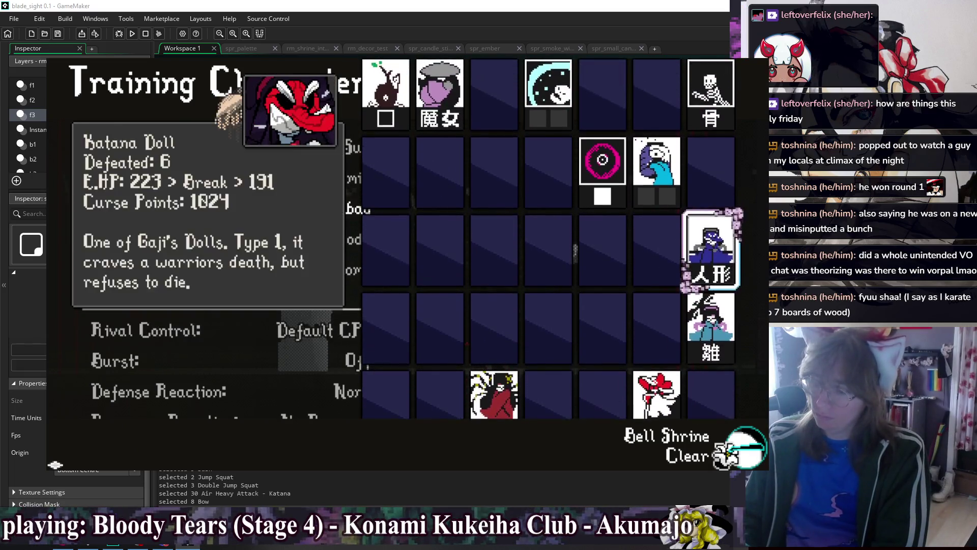
{"action": "key", "text": "Return"}
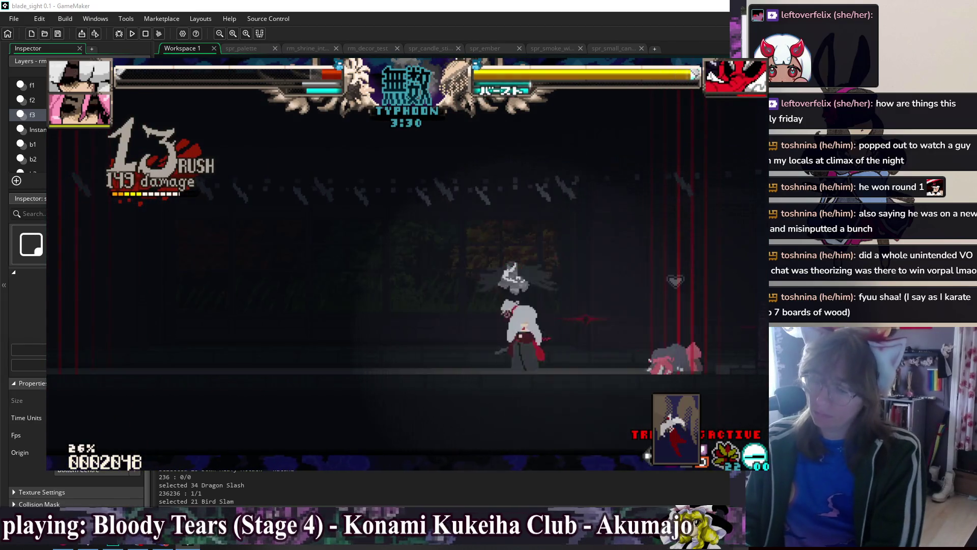
Set the debug Go To Room destination to rm_decor_test and warp there
{"action": "key", "text": "F1"}
{"action": "key", "text": "Down"}
{"action": "key", "text": "Down"}
{"action": "key", "text": "Down"}
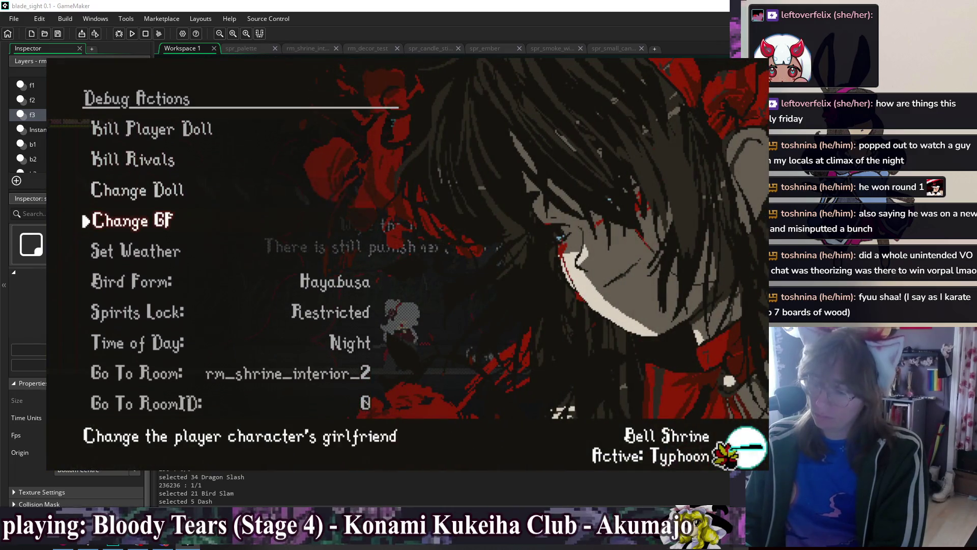
{"action": "key", "text": "Down"}
{"action": "key", "text": "Down"}
{"action": "key", "text": "Down"}
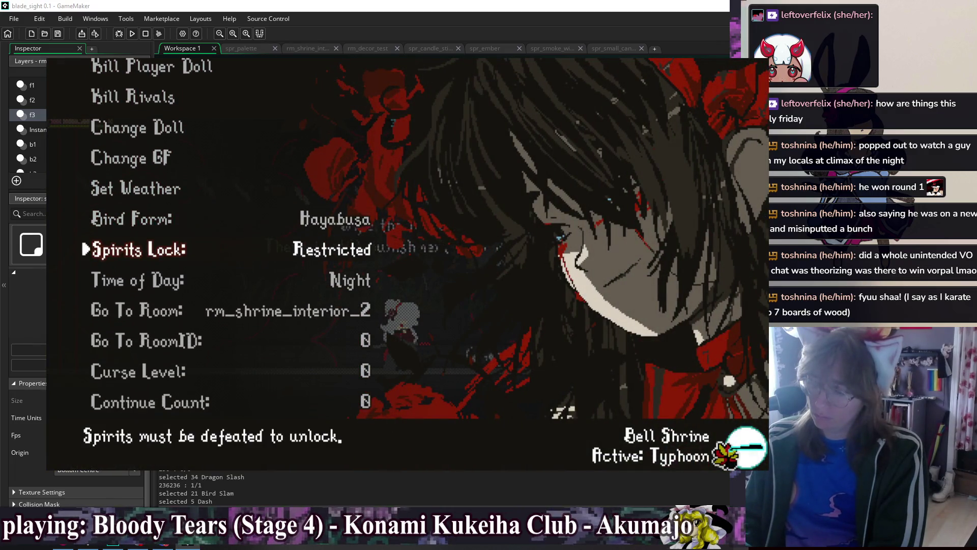
{"action": "key", "text": "Right"}
{"action": "key", "text": "Right"}
{"action": "key", "text": "Right"}
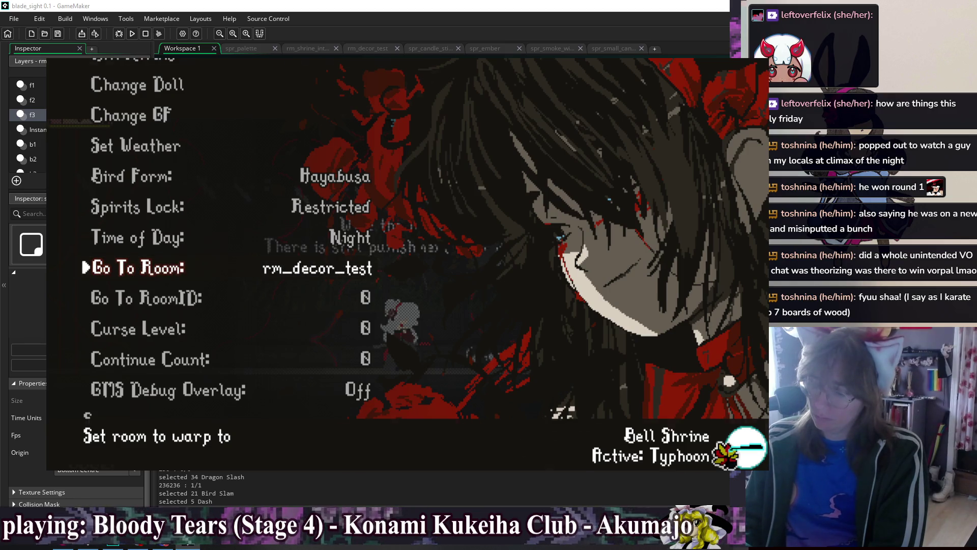
{"action": "key", "text": "Return"}
Dash, double-jump and air-dash past the candles to check the afterimage trail, then close the game
{"action": "key", "text": "Right"}
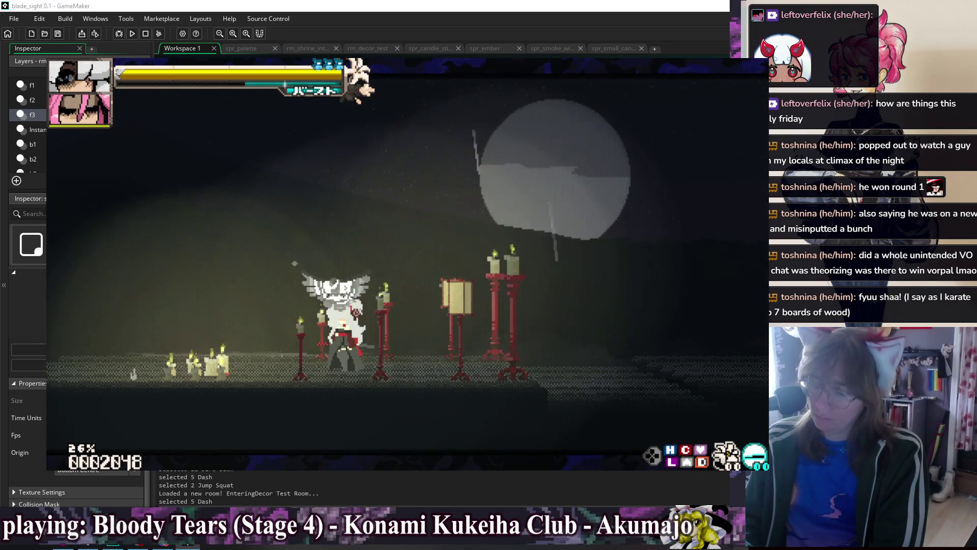
{"action": "key", "text": "Right"}
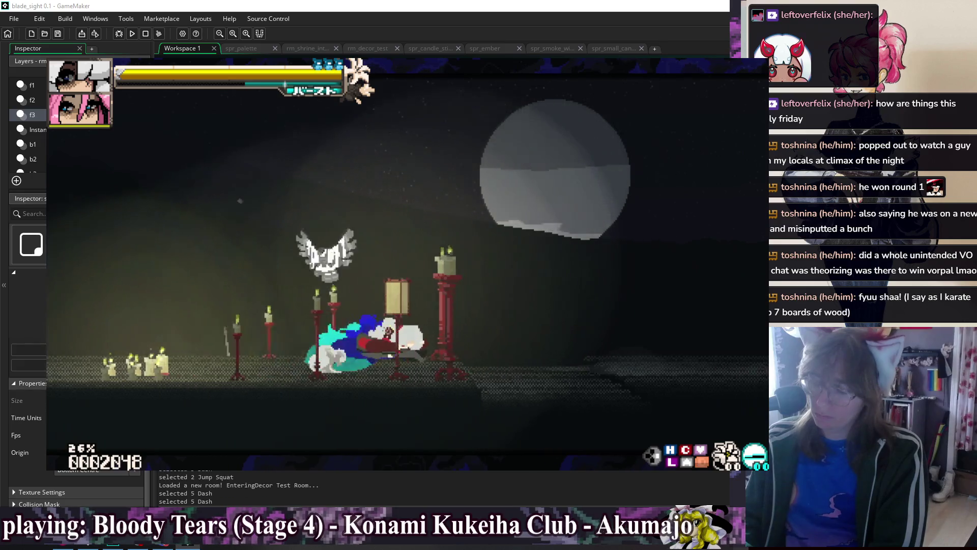
{"action": "key", "text": "space"}
{"action": "key", "text": "space"}
{"action": "key", "text": "Right"}
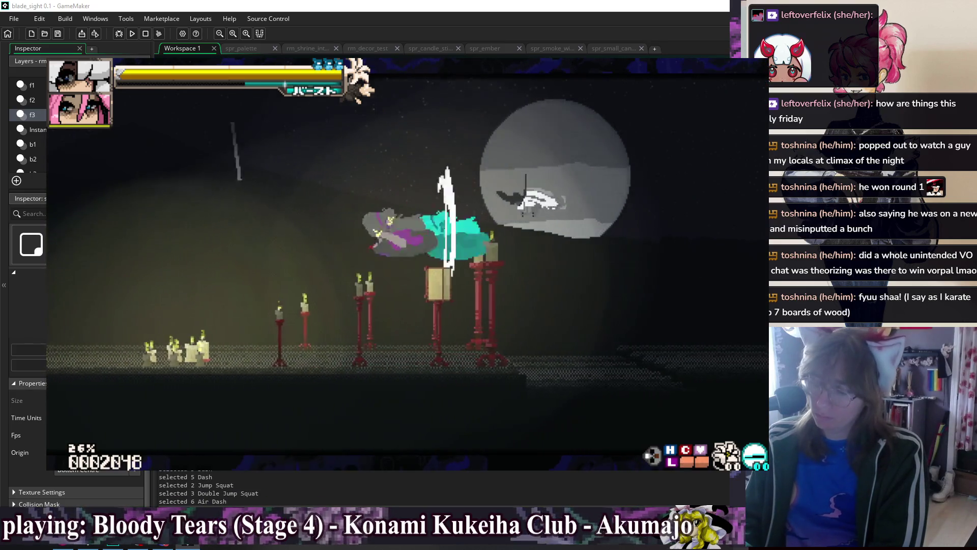
{"action": "key", "text": "Escape"}
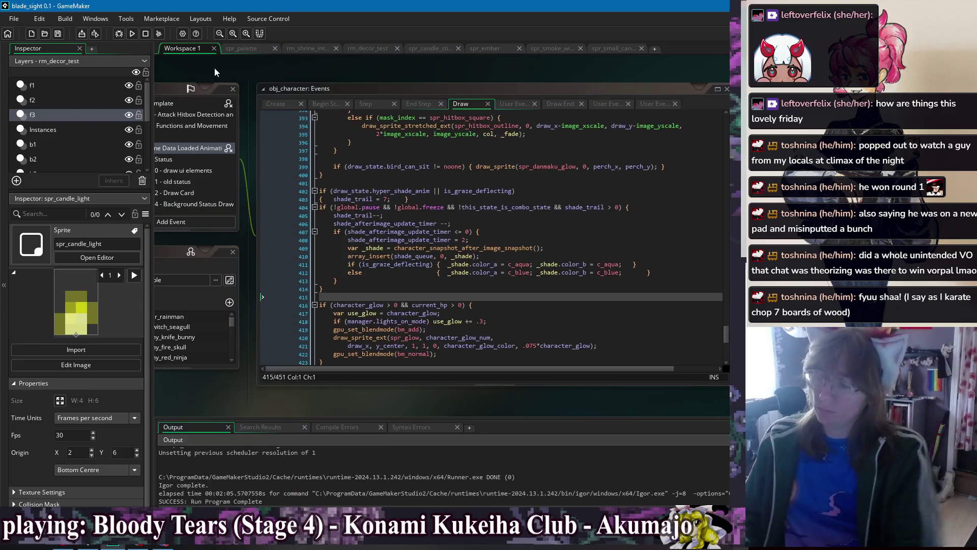
Open spr_candle_stick_metal from the workspace window list in the image editor
{"action": "left_click", "coordinate": [509, 256]}
{"action": "right_click", "coordinate": [288, 70]}
{"action": "mouse_move", "coordinate": [313, 84]}
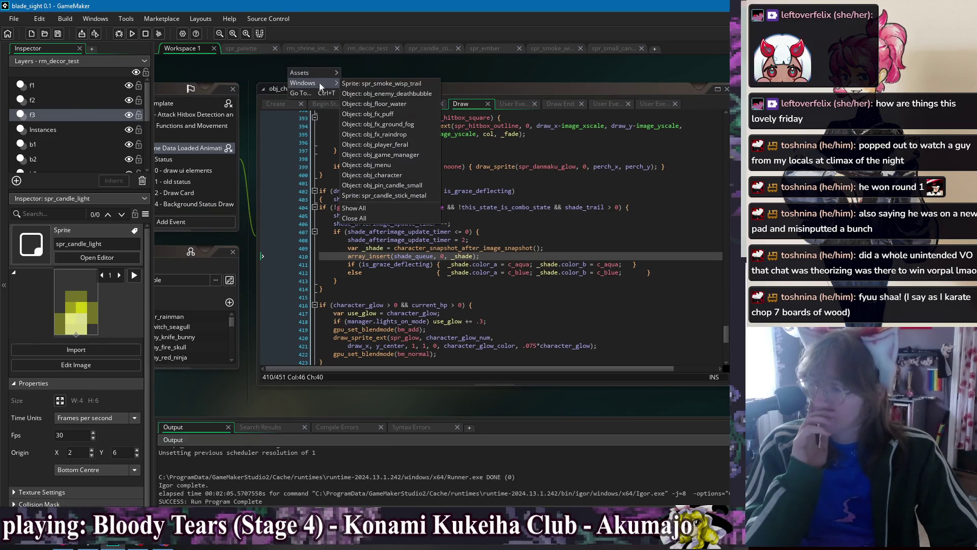
{"action": "left_click", "coordinate": [399, 196]}
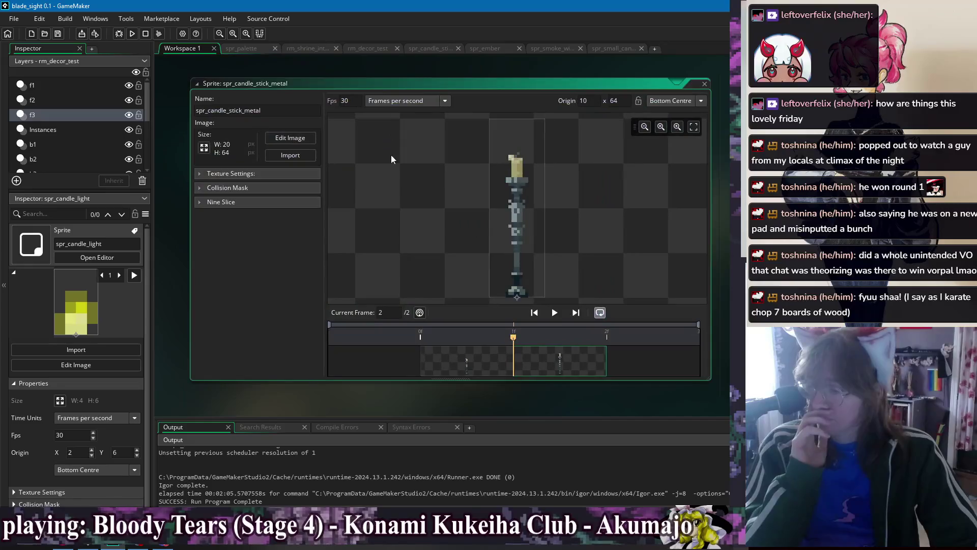
{"action": "double_click", "coordinate": [535, 362]}
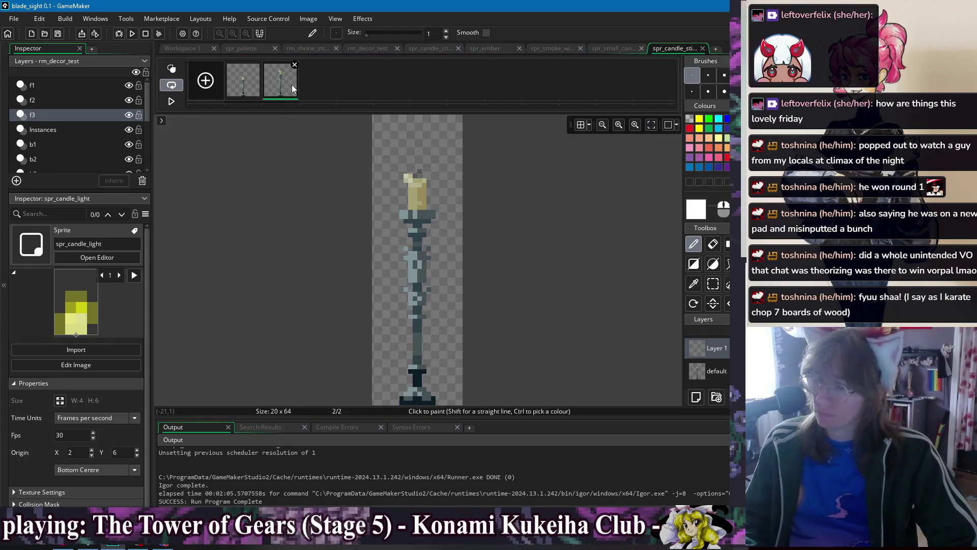
Close the leftover sprite editors, including the small candle, smoke and ember sprites
{"action": "left_click", "coordinate": [619, 49]}
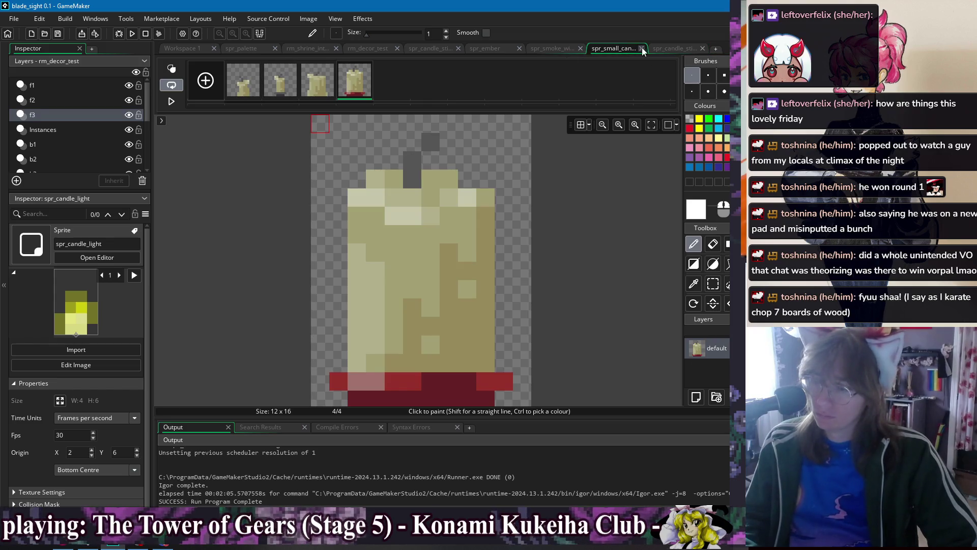
{"action": "left_click", "coordinate": [642, 49]}
{"action": "left_click", "coordinate": [582, 49]}
{"action": "left_click", "coordinate": [580, 49]}
{"action": "left_click", "coordinate": [485, 48]}
{"action": "left_click", "coordinate": [519, 49]}
Review the red candle stick sprite's second, lantern and fourth frames for reference
{"action": "left_click", "coordinate": [443, 48]}
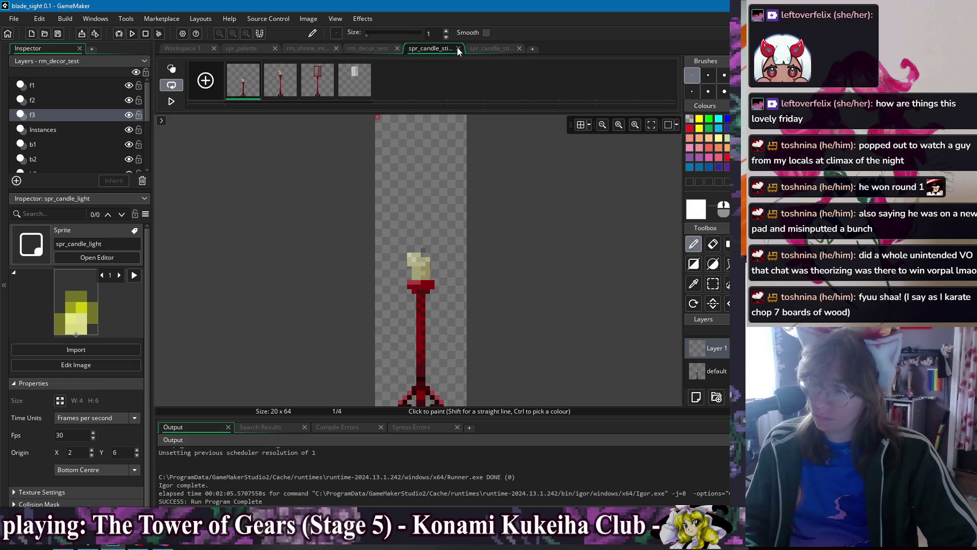
{"action": "left_click", "coordinate": [275, 92]}
{"action": "left_click", "coordinate": [318, 87]}
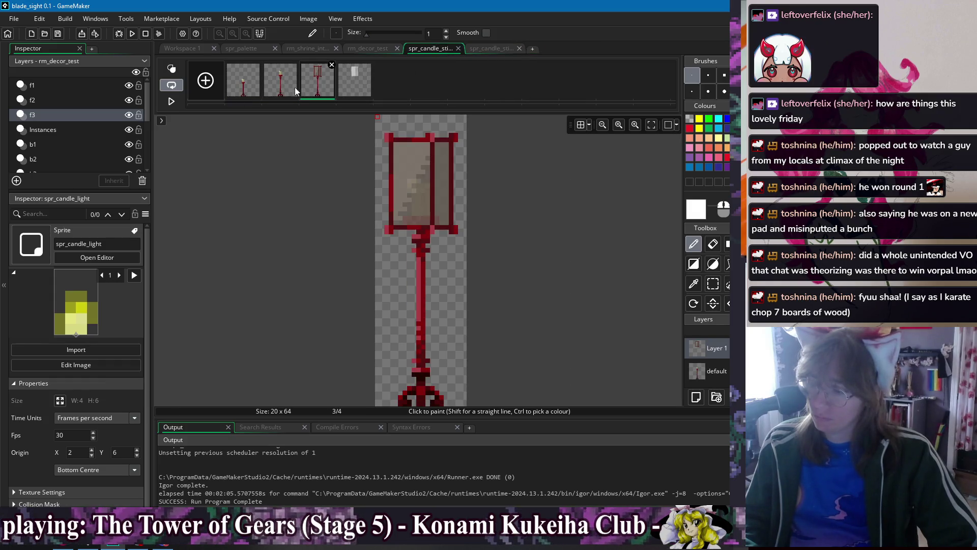
{"action": "left_click", "coordinate": [360, 84]}
Paste frame 2 as a new third frame on the metal candle stick and eyedrop its dark grey
{"action": "left_click", "coordinate": [498, 47]}
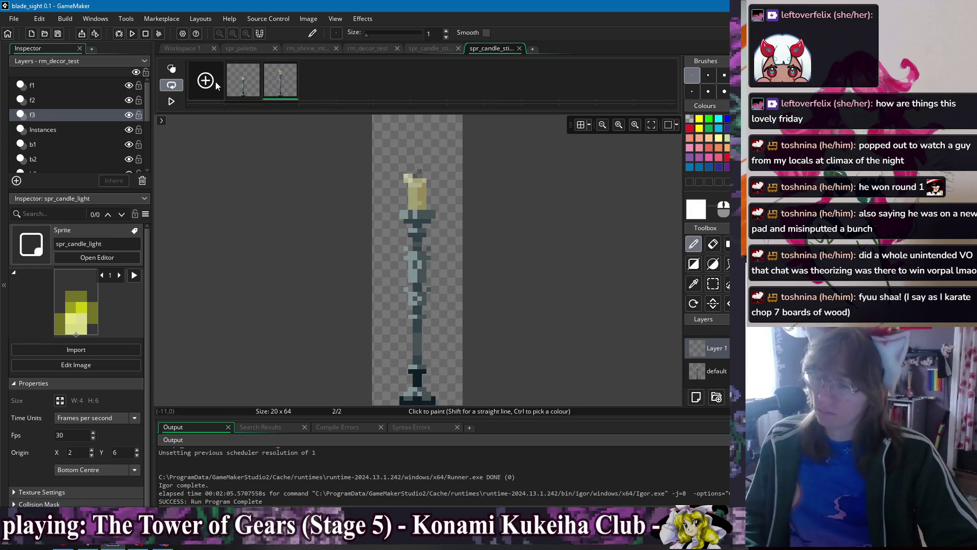
{"action": "key", "text": "ctrl+v"}
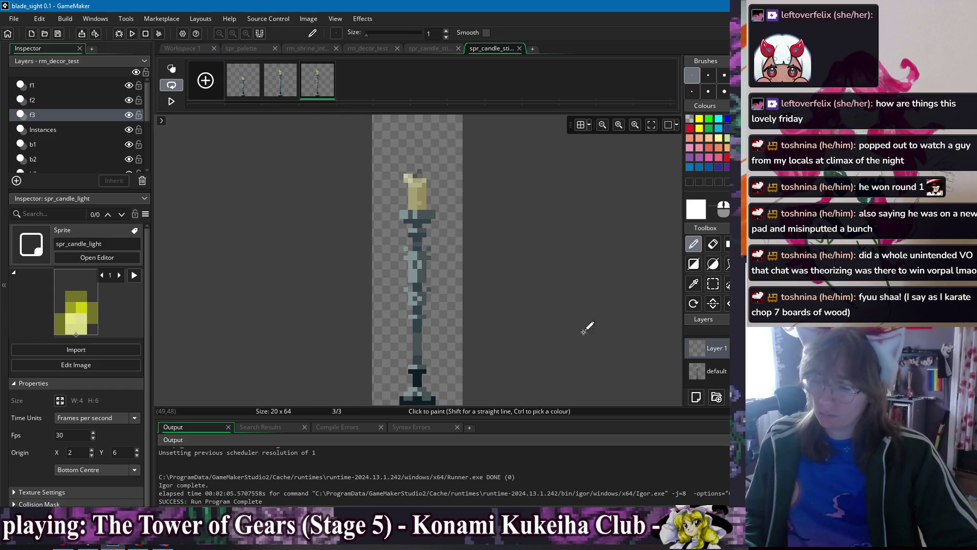
{"action": "key", "text": "i"}
{"action": "left_click", "coordinate": [424, 214]}
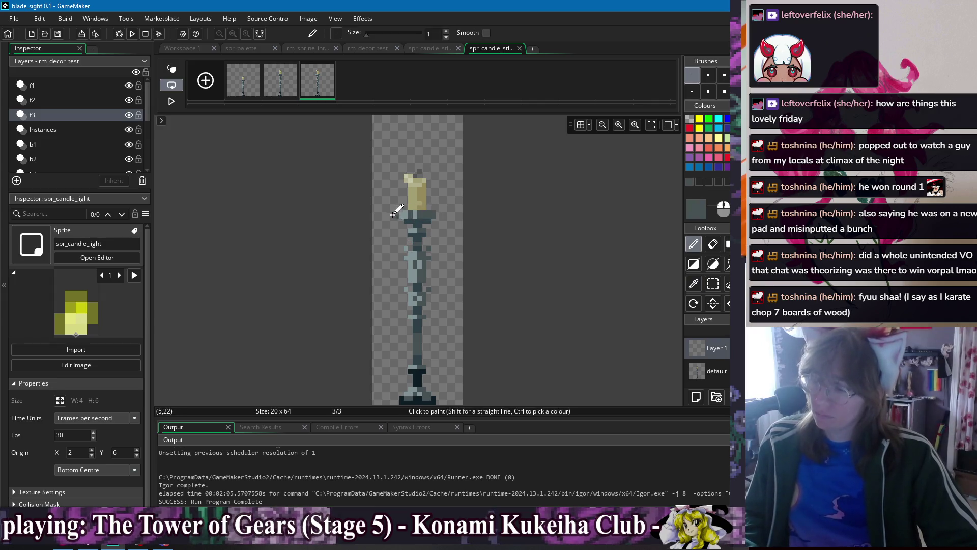
{"action": "scroll", "coordinate": [387, 232], "scroll_direction": "up", "scroll_amount": 1}
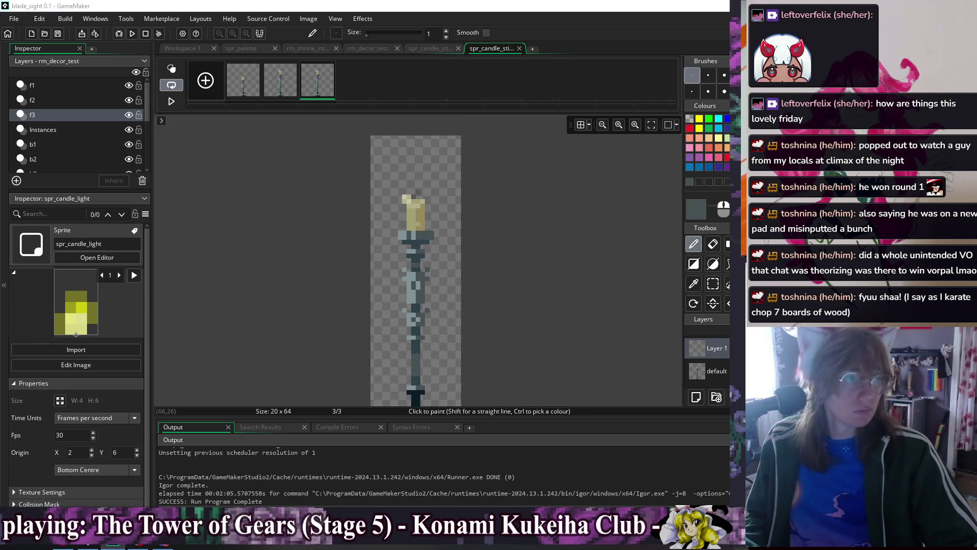
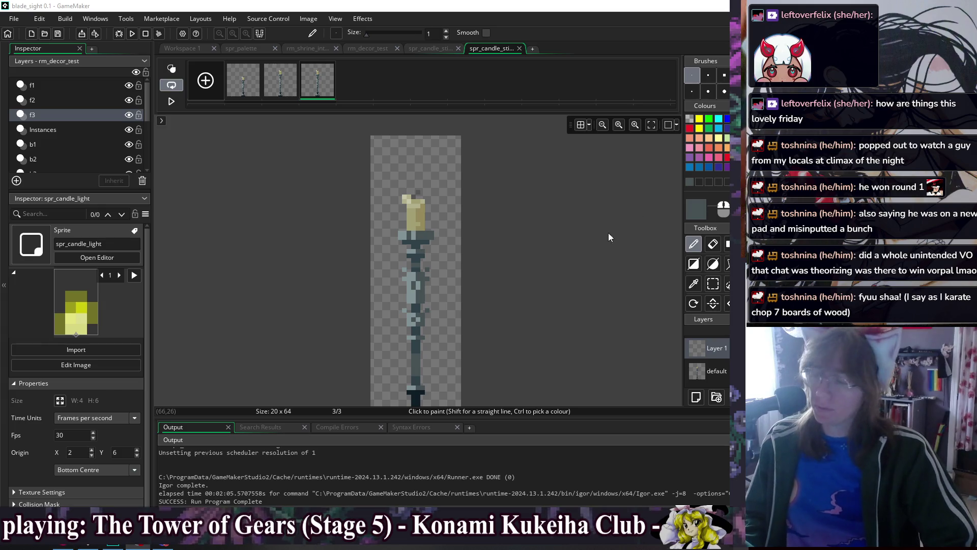
Delete the metal candlestick sprite's third frame, discarding a test line first
{"action": "left_click", "coordinate": [530, 226]}
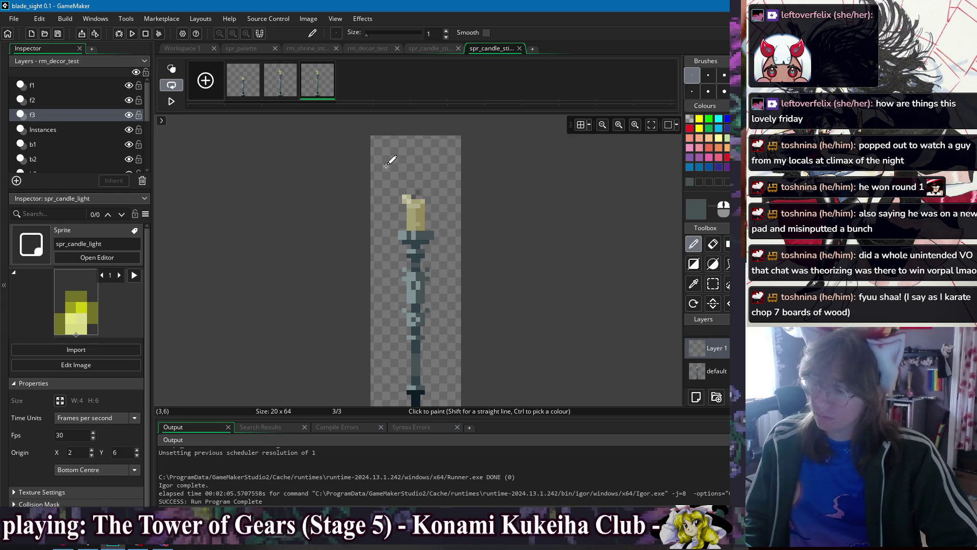
{"action": "mouse_move", "coordinate": [405, 167]}
{"action": "left_mouse_down"}
{"action": "mouse_move", "coordinate": [440, 168]}
{"action": "mouse_move", "coordinate": [447, 179]}
{"action": "left_mouse_up"}
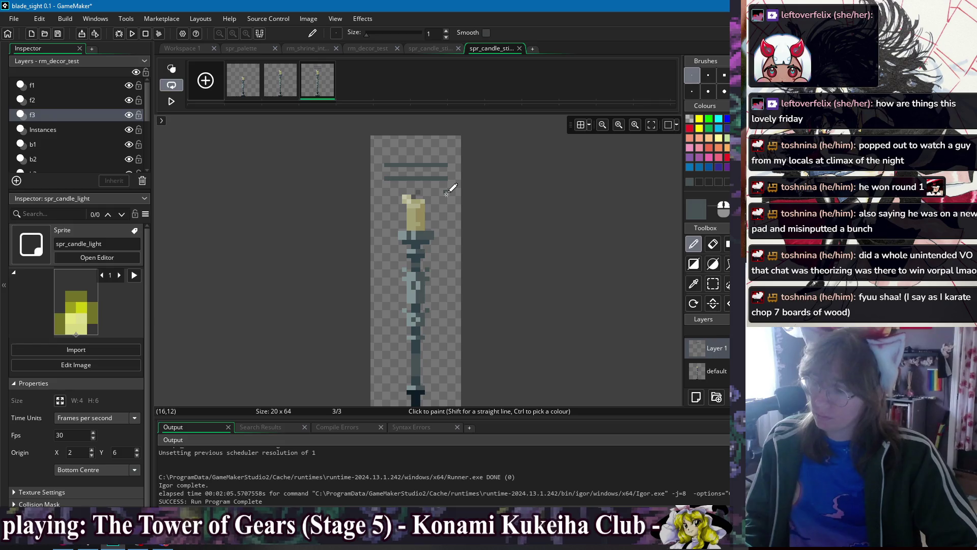
{"action": "key", "text": "ctrl+z"}
{"action": "key", "text": "ctrl+z"}
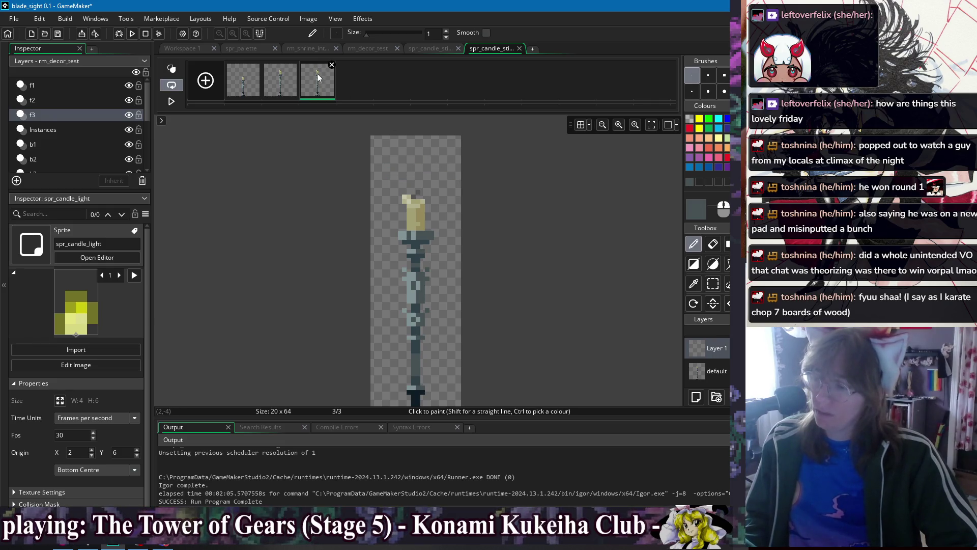
{"action": "left_click", "coordinate": [331, 66]}
{"action": "left_click", "coordinate": [506, 249]}
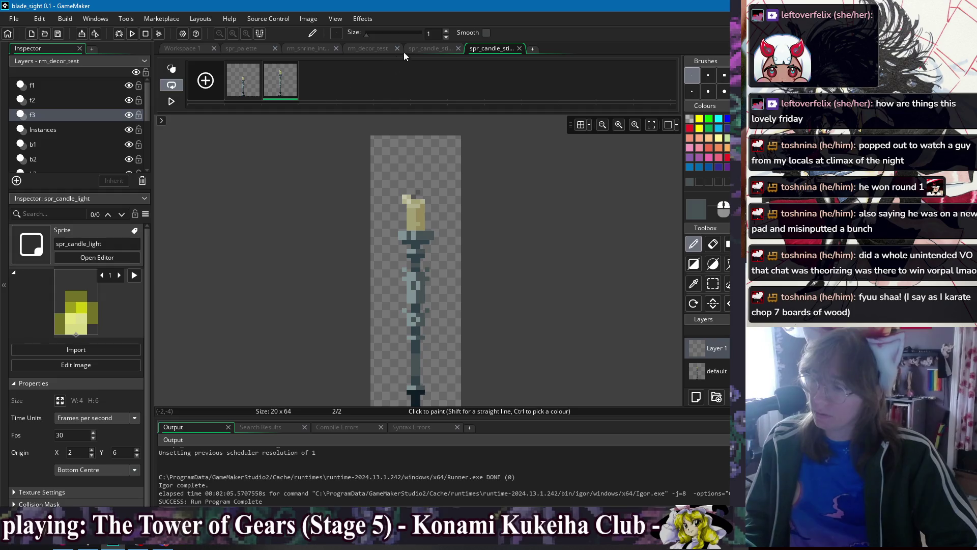
Close both candlestick image editors and return to the workspace
{"action": "left_click", "coordinate": [432, 49]}
{"action": "left_click", "coordinate": [478, 51]}
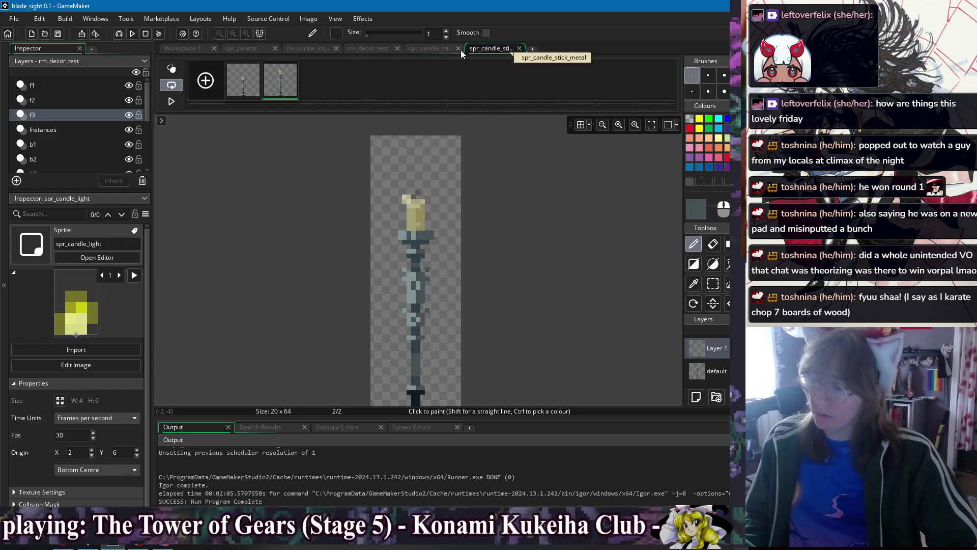
{"action": "left_click", "coordinate": [459, 48]}
{"action": "left_click", "coordinate": [458, 48]}
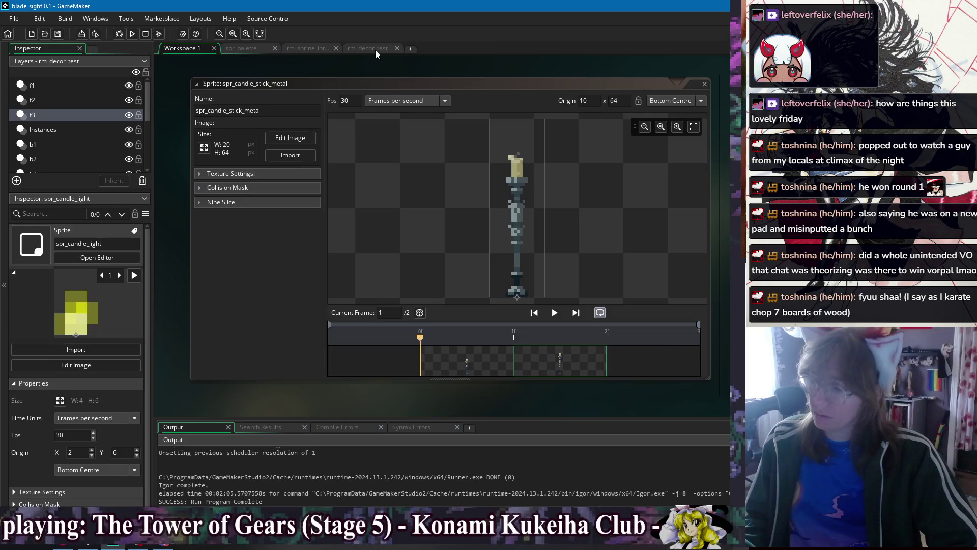
{"action": "left_click", "coordinate": [375, 49]}
{"action": "left_click", "coordinate": [189, 50]}
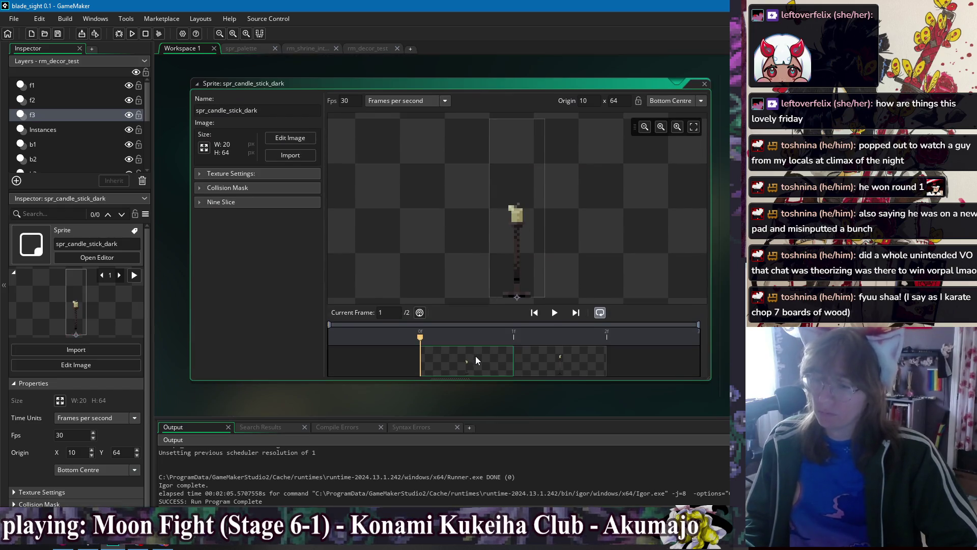
Open spr_candle_stick_dark's frames in the image editor
{"action": "double_click", "coordinate": [475, 356]}
{"action": "left_click", "coordinate": [203, 49]}
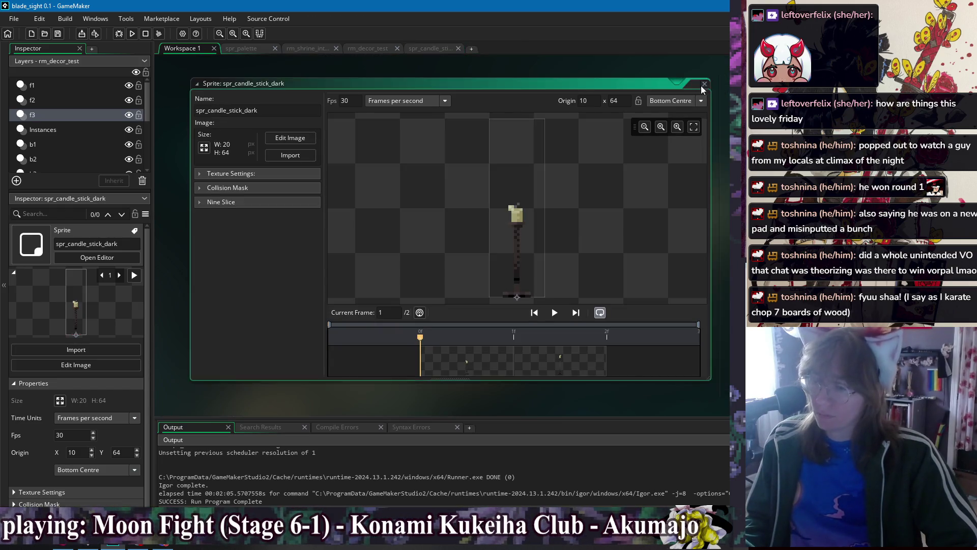
{"action": "scroll", "coordinate": [701, 86], "scroll_direction": "down", "scroll_amount": 5}
{"action": "scroll", "coordinate": [262, 274], "scroll_direction": "down", "scroll_amount": 5}
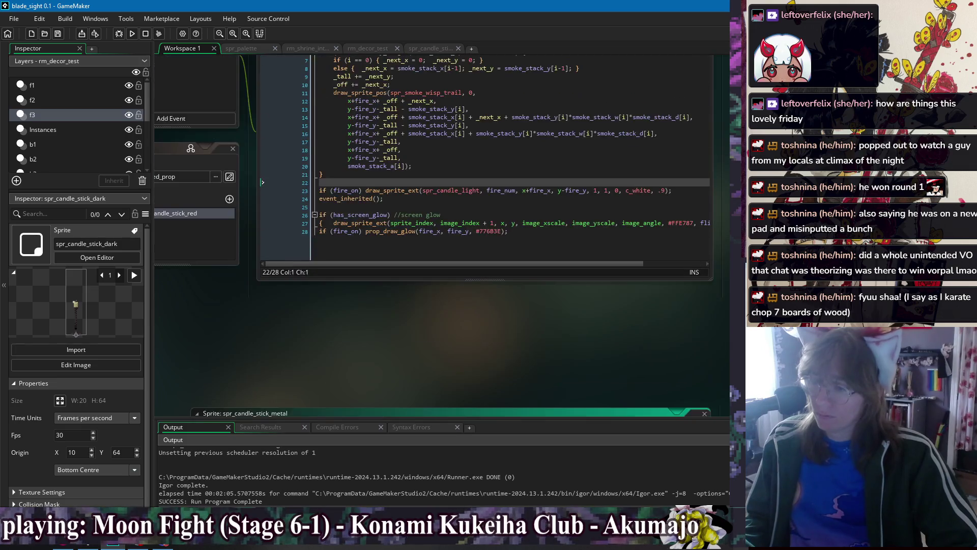
{"action": "left_click", "coordinate": [423, 48]}
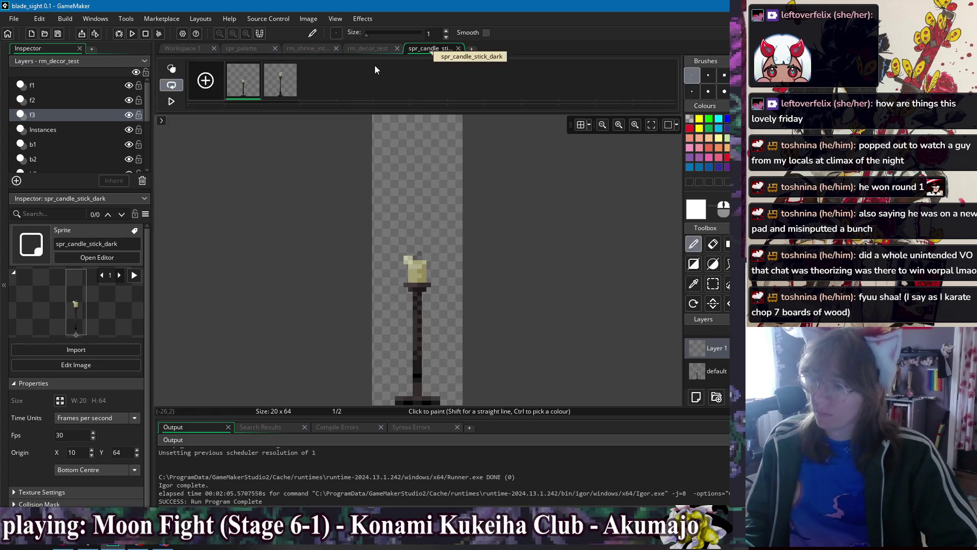
Duplicate frame 2 as frame 3 and draw the lantern's left, top, bottom and right bars
{"action": "left_click", "coordinate": [281, 87]}
{"action": "key", "text": "ctrl+d"}
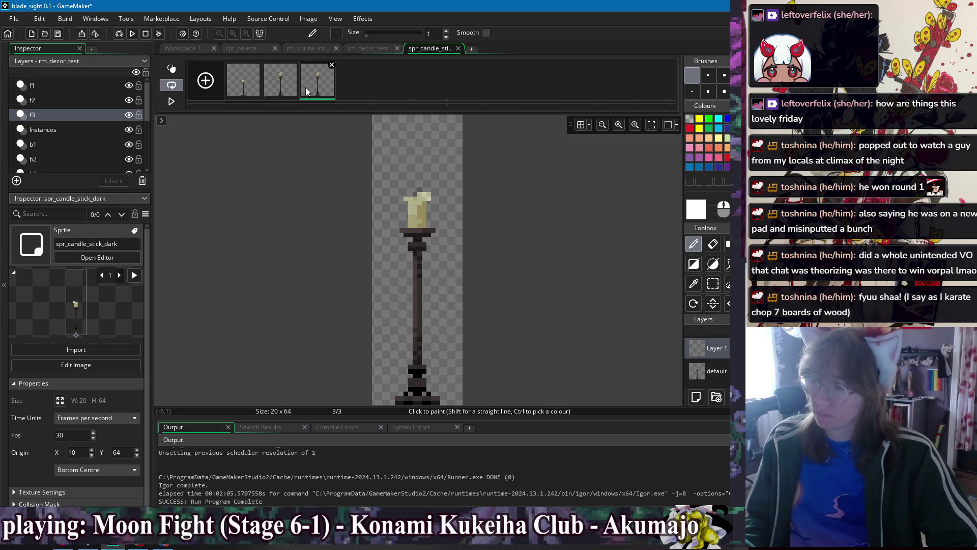
{"action": "left_click", "coordinate": [420, 295], "text": "ctrl"}
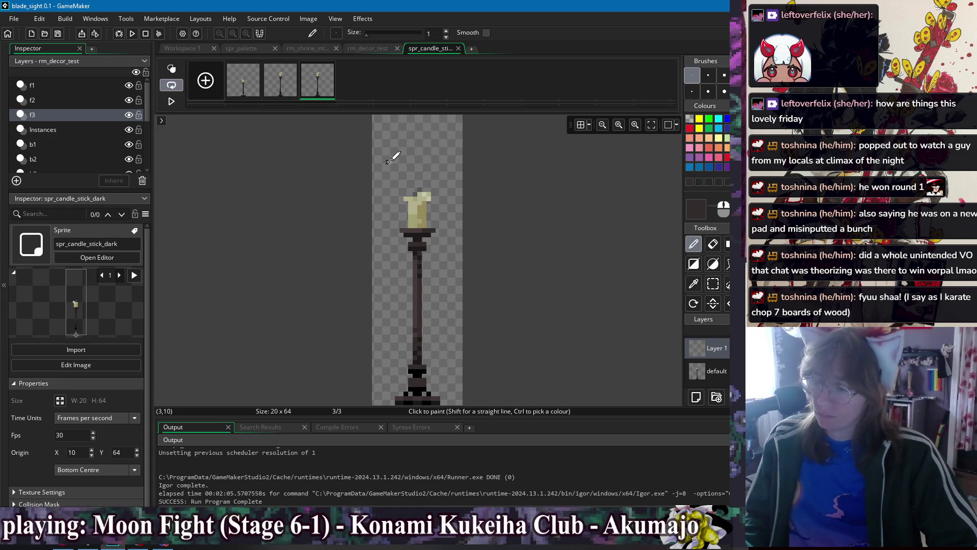
{"action": "left_click_drag", "start_coordinate": [386, 157], "coordinate": [388, 253]}
{"action": "key", "text": "ctrl+z"}
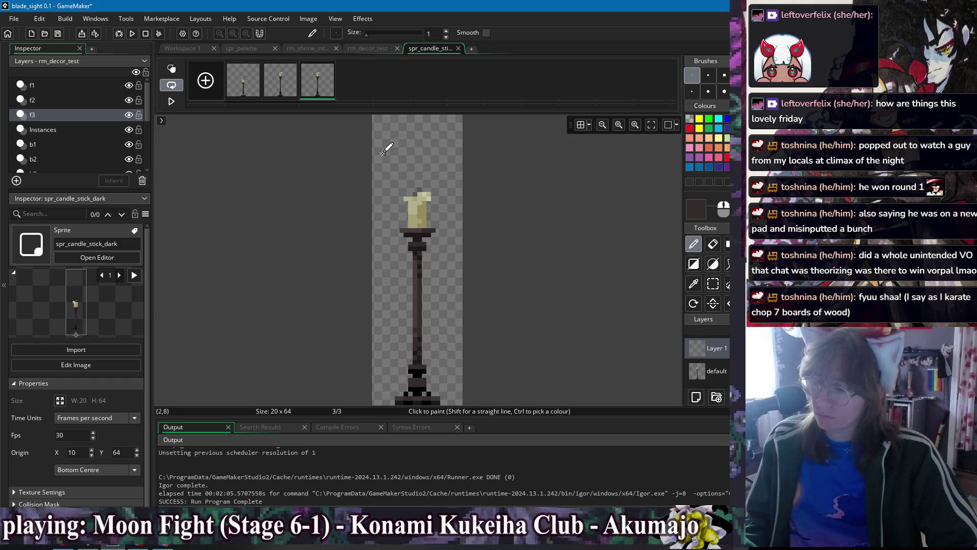
{"action": "left_click_drag", "start_coordinate": [384, 153], "coordinate": [385, 258]}
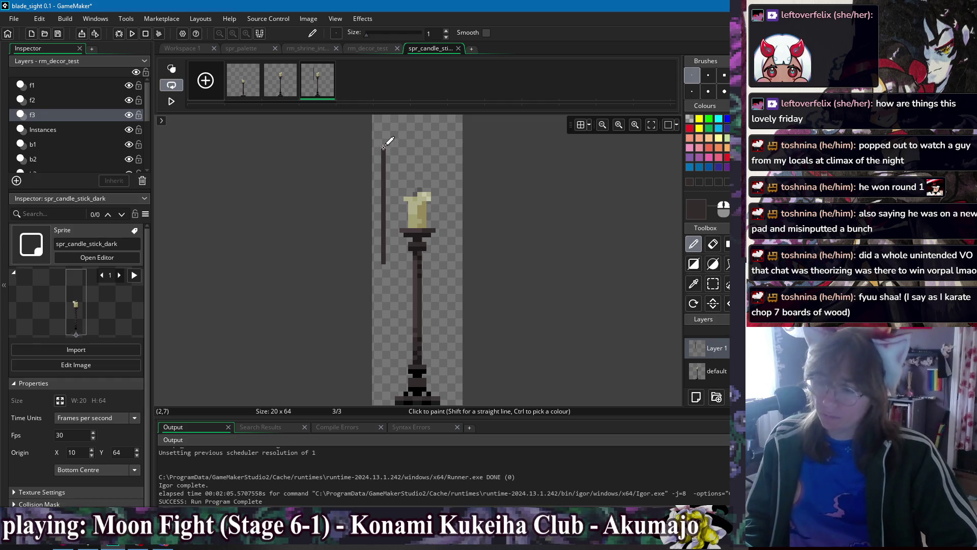
{"action": "mouse_move", "coordinate": [388, 152]}
{"action": "left_mouse_down"}
{"action": "mouse_move", "coordinate": [439, 152]}
{"action": "mouse_move", "coordinate": [441, 261]}
{"action": "left_mouse_up"}
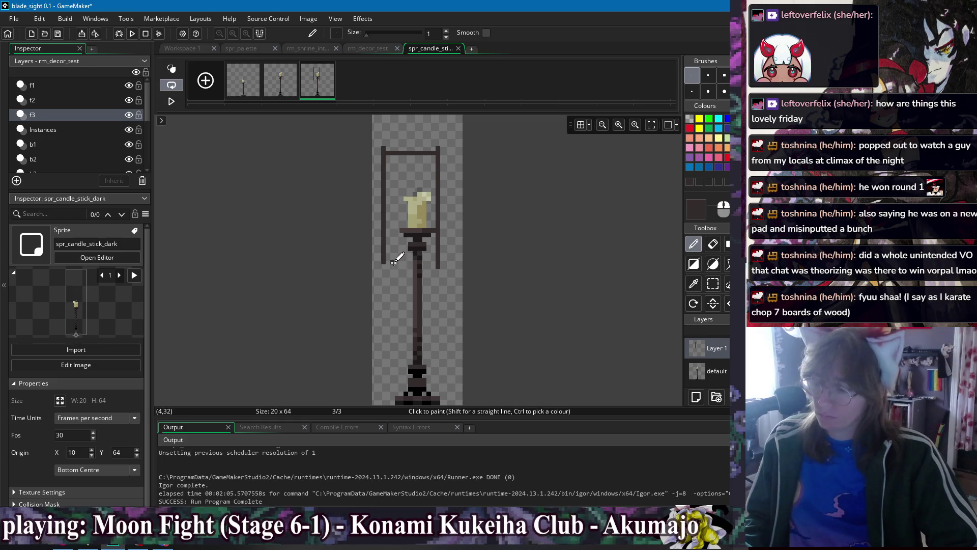
{"action": "left_click_drag", "start_coordinate": [389, 261], "coordinate": [438, 262]}
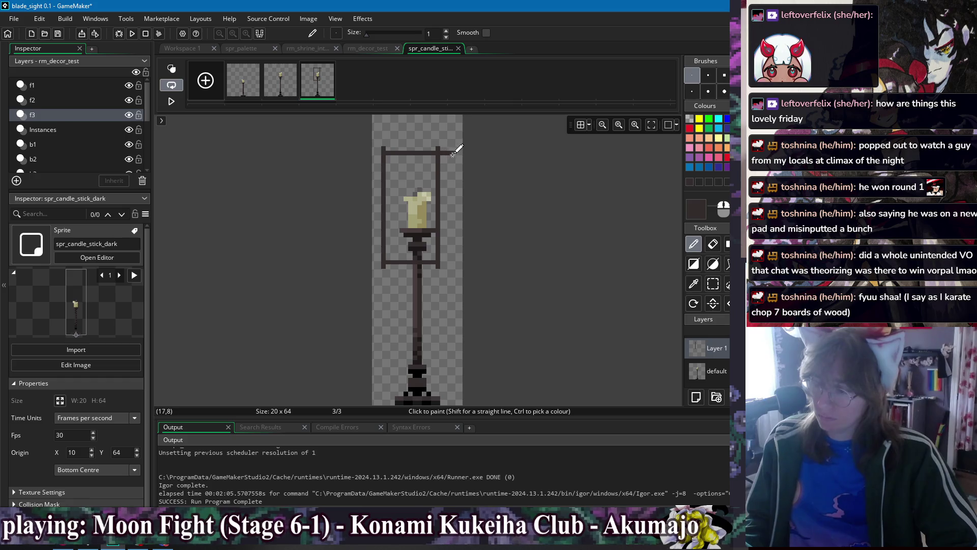
{"action": "left_click_drag", "start_coordinate": [453, 148], "coordinate": [453, 263]}
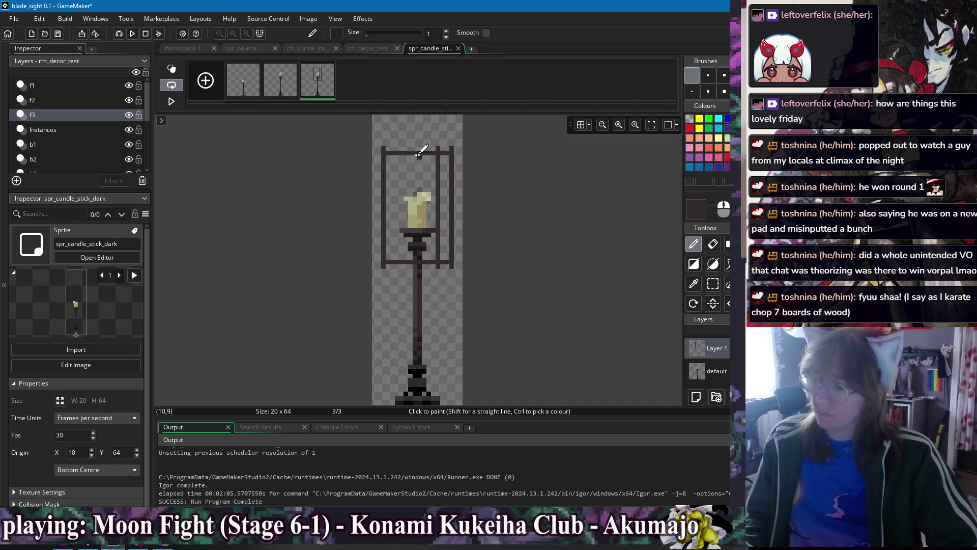
Add darker inner lines down both sides of the lantern
{"action": "scroll", "coordinate": [426, 262], "scroll_direction": "up", "scroll_amount": 3}
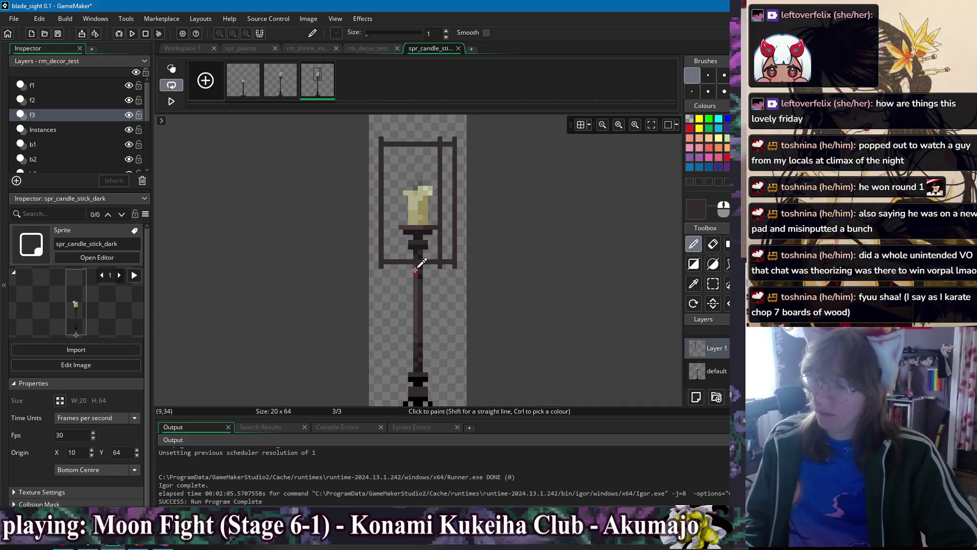
{"action": "left_click", "coordinate": [426, 265], "text": "ctrl"}
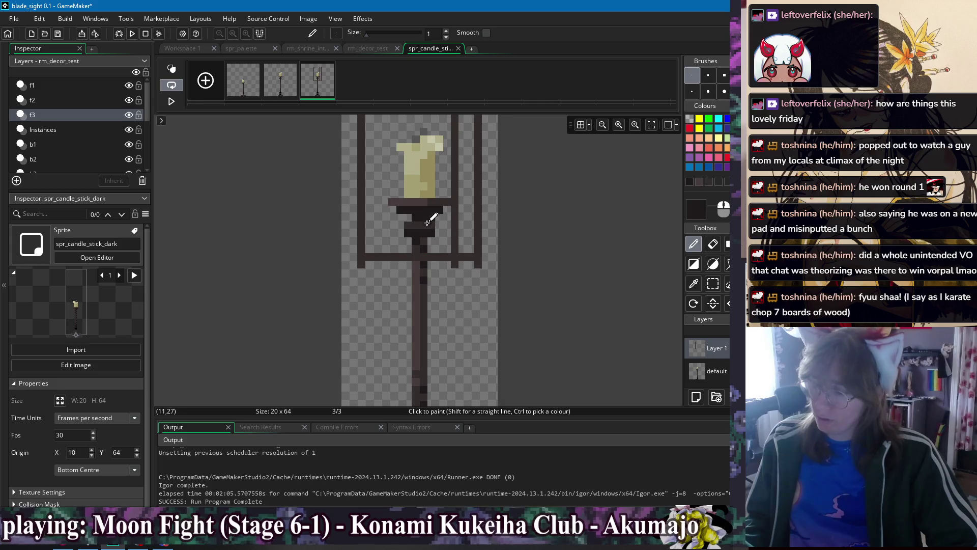
{"action": "scroll", "coordinate": [387, 213], "scroll_direction": "up", "scroll_amount": 3}
{"action": "left_click_drag", "start_coordinate": [361, 157], "coordinate": [362, 323]}
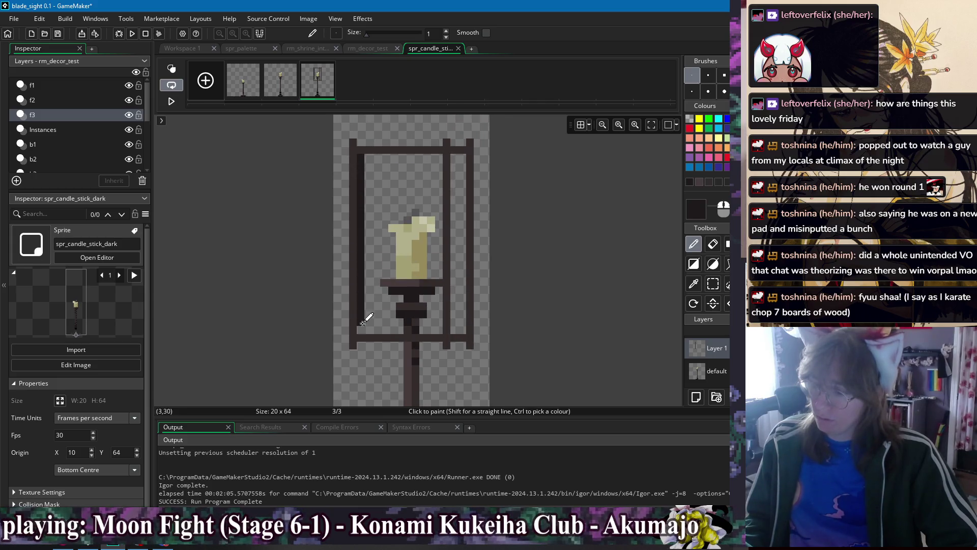
{"action": "left_click_drag", "start_coordinate": [463, 156], "coordinate": [464, 312]}
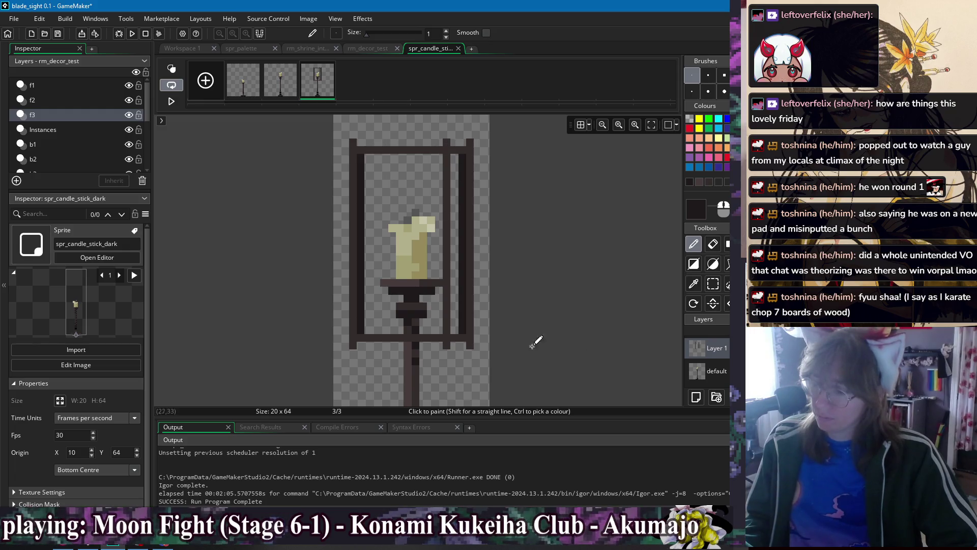
{"action": "scroll", "coordinate": [510, 305], "scroll_direction": "down", "scroll_amount": 1}
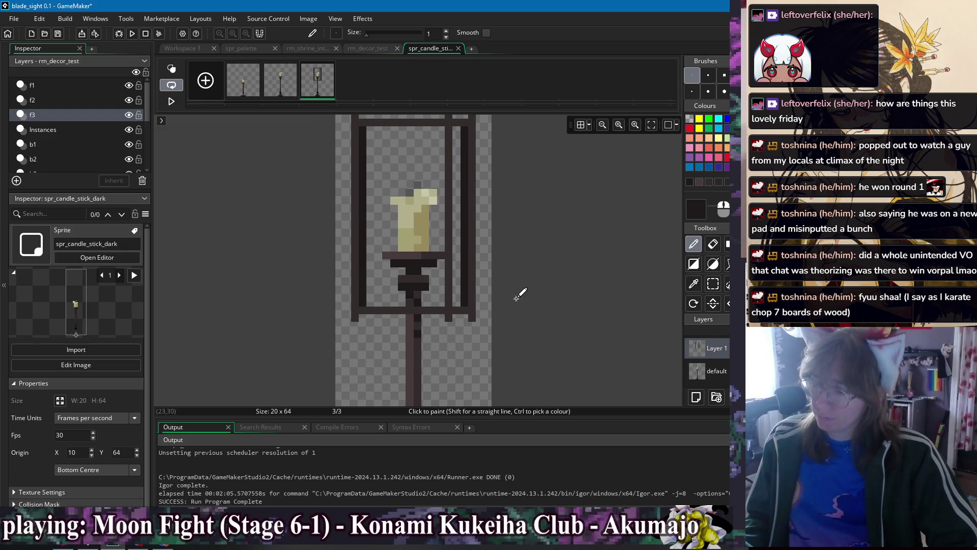
{"action": "left_click", "coordinate": [413, 326], "text": "ctrl"}
{"action": "scroll", "coordinate": [427, 229], "scroll_direction": "down", "scroll_amount": 2}
{"action": "scroll", "coordinate": [415, 229], "scroll_direction": "down", "scroll_amount": 4}
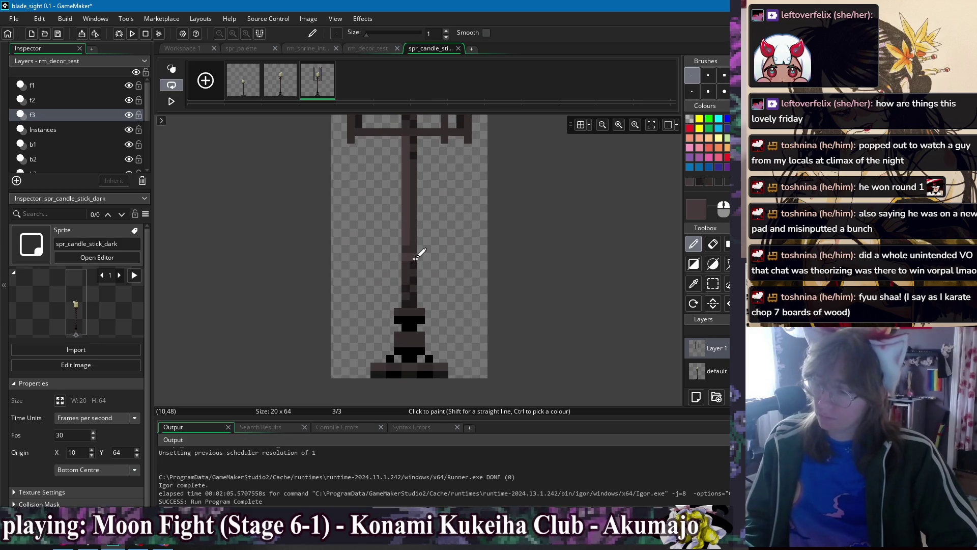
{"action": "scroll", "coordinate": [433, 203], "scroll_direction": "up", "scroll_amount": 7}
{"action": "left_click", "coordinate": [373, 190]}
{"action": "key", "text": "ctrl+z"}
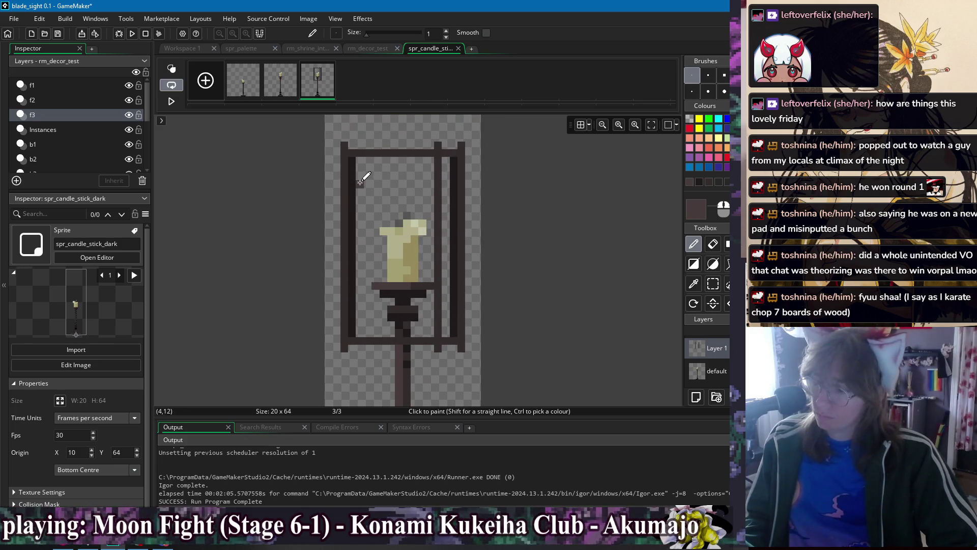
Paint two crossbars inside the lantern's upper part
{"action": "left_click_drag", "start_coordinate": [360, 177], "coordinate": [387, 178]}
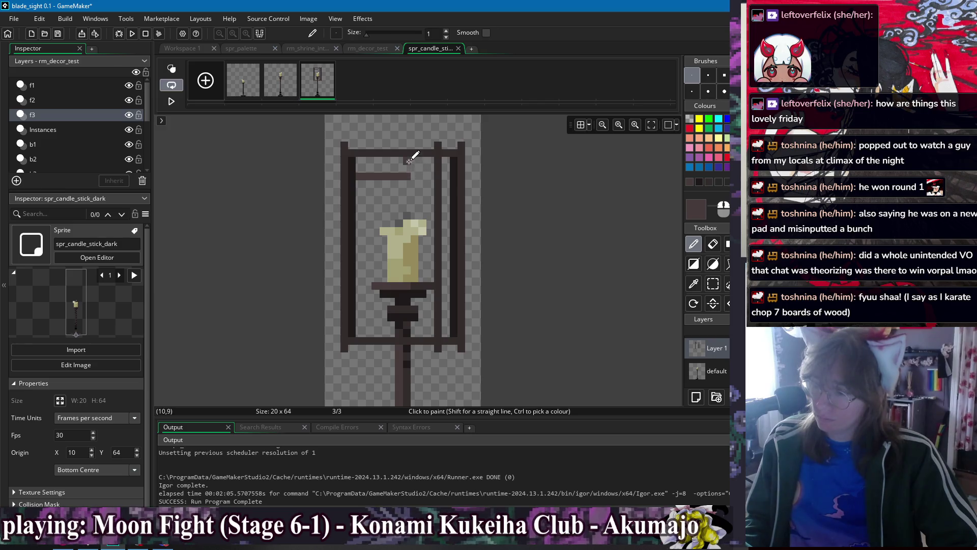
{"action": "mouse_move", "coordinate": [416, 158]}
{"action": "left_mouse_down"}
{"action": "mouse_move", "coordinate": [416, 174]}
{"action": "mouse_move", "coordinate": [377, 199]}
{"action": "left_mouse_up"}
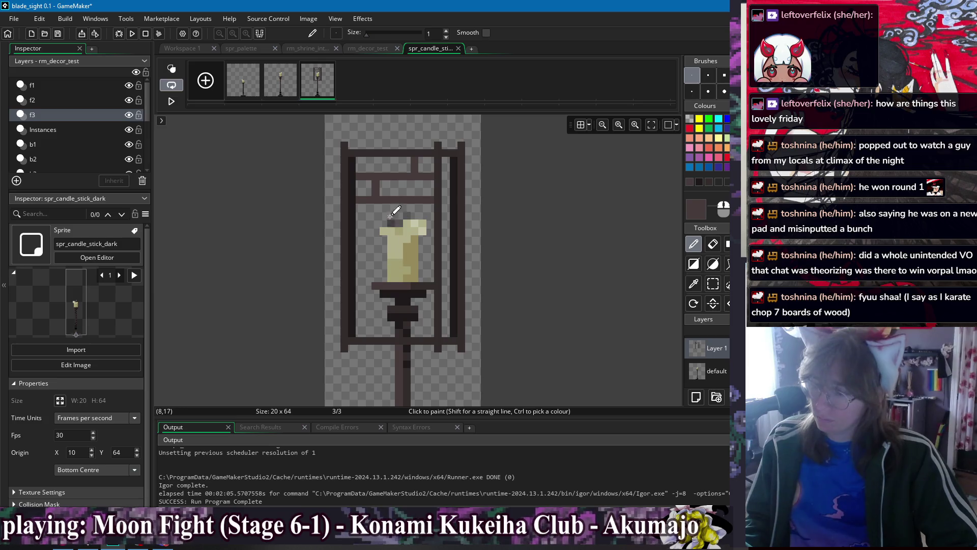
{"action": "left_click_drag", "start_coordinate": [363, 225], "coordinate": [413, 223]}
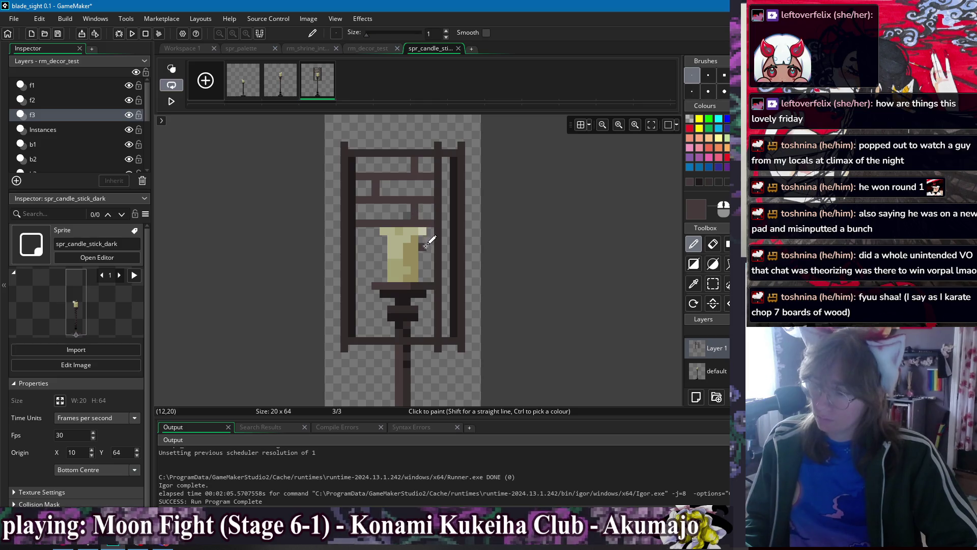
Darken the candle's left and right edges, then view the rm_decor_test room
{"action": "left_click_drag", "start_coordinate": [430, 247], "coordinate": [364, 248]}
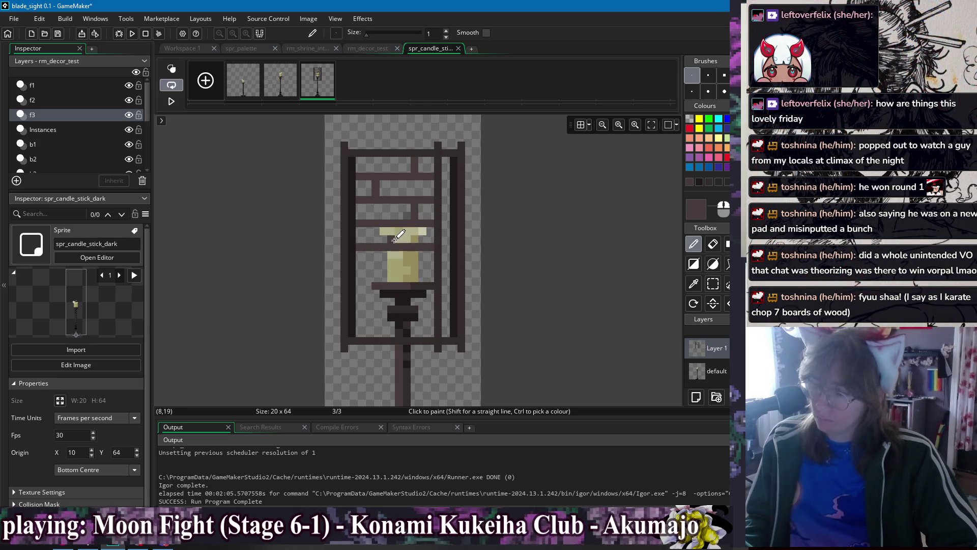
{"action": "key", "text": "ctrl+z"}
{"action": "left_click_drag", "start_coordinate": [378, 250], "coordinate": [378, 272]}
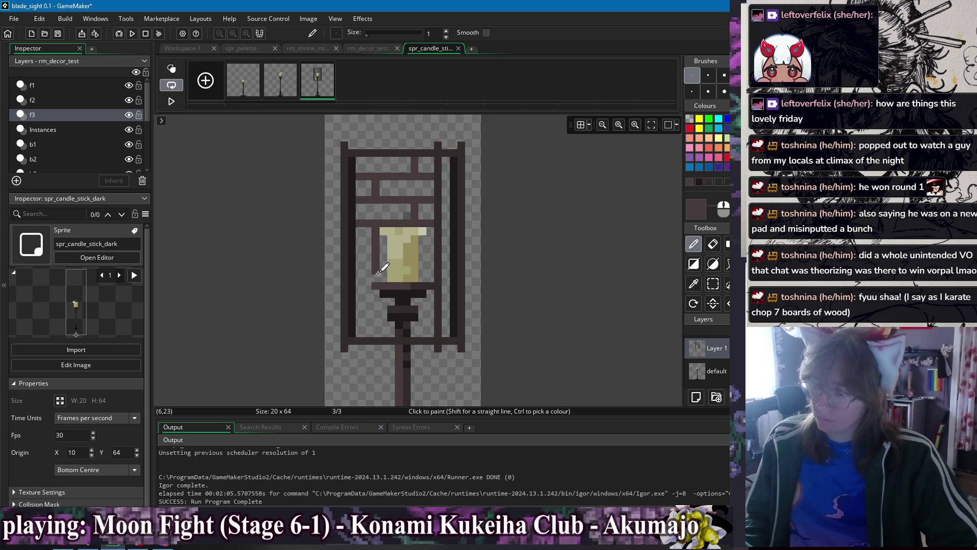
{"action": "left_click_drag", "start_coordinate": [416, 232], "coordinate": [411, 274]}
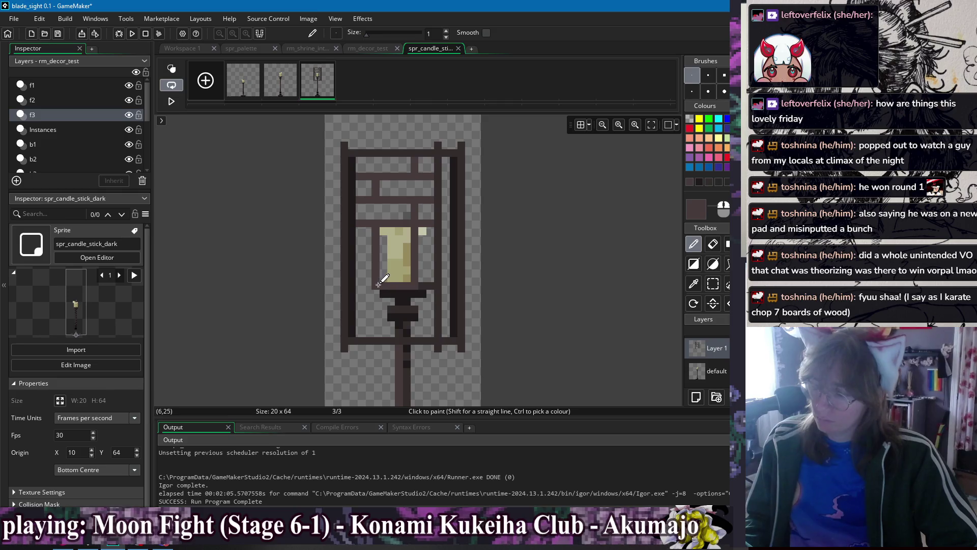
{"action": "left_click", "coordinate": [366, 51]}
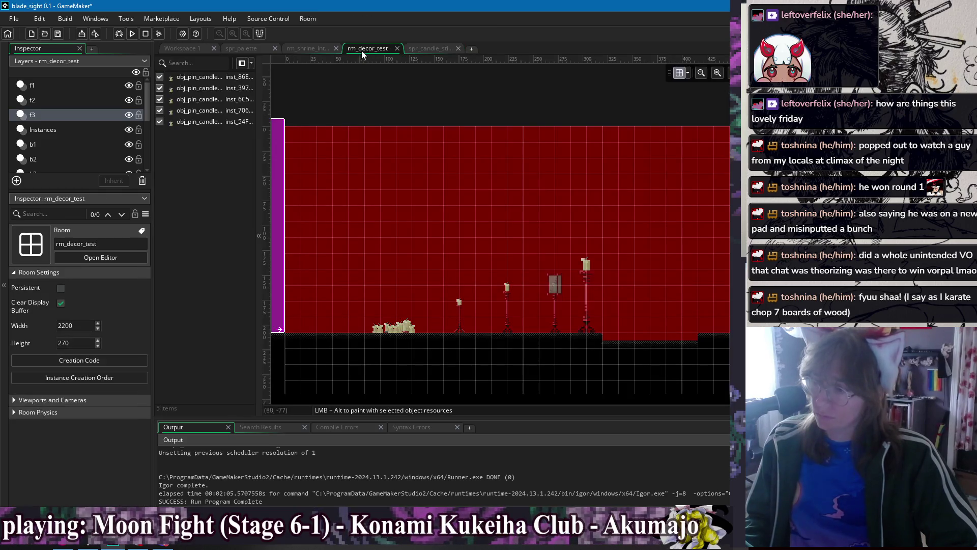
Open frame 3 of spr_candle_stick_red and sample its grey-beige panel colour
{"action": "left_click", "coordinate": [315, 47]}
{"action": "left_click", "coordinate": [430, 48]}
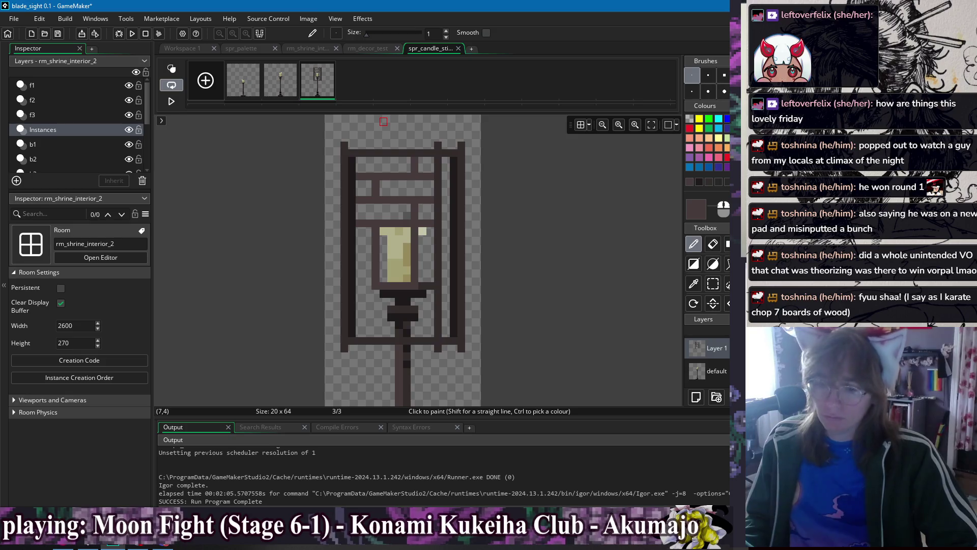
{"action": "double_click", "coordinate": [774, 204]}
{"action": "double_click", "coordinate": [503, 356]}
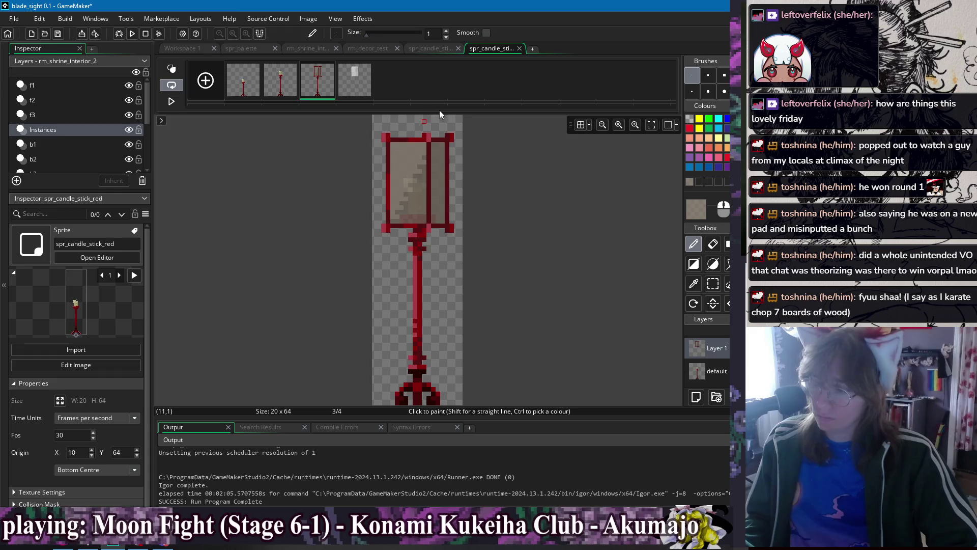
{"action": "left_click", "coordinate": [421, 191], "text": "ctrl"}
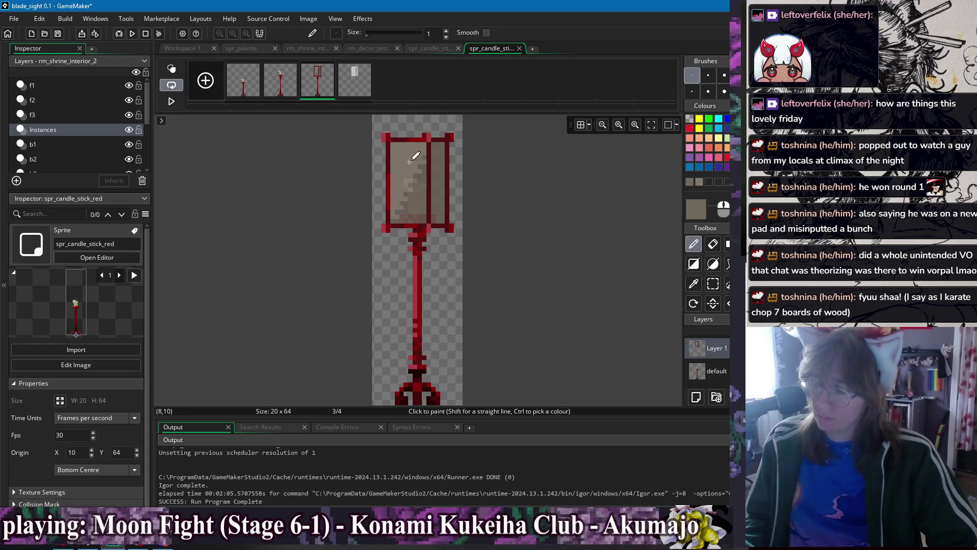
Copy the red lantern's inner panel and paste it into the dark lantern frame
{"action": "key", "text": "s"}
{"action": "left_click_drag", "start_coordinate": [400, 156], "coordinate": [422, 201]}
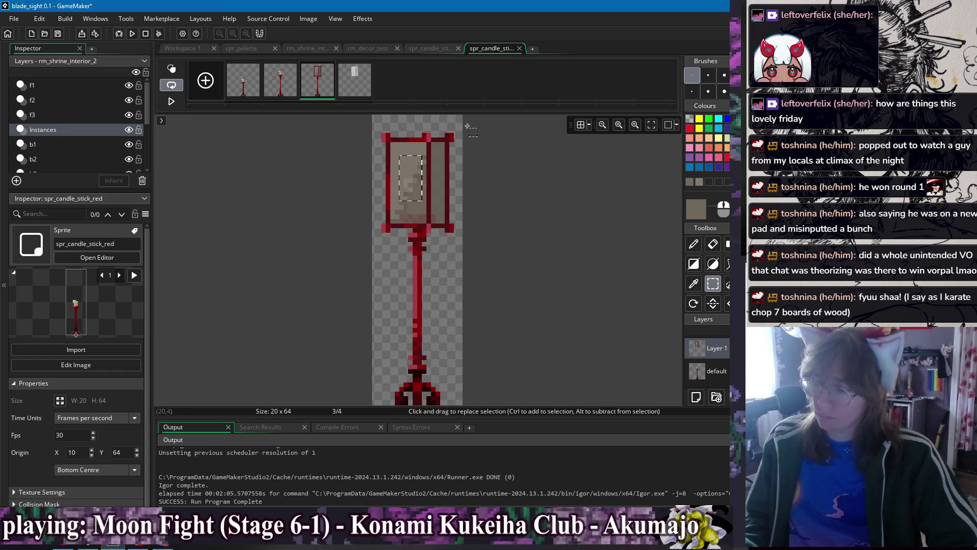
{"action": "key", "text": "ctrl+Tab"}
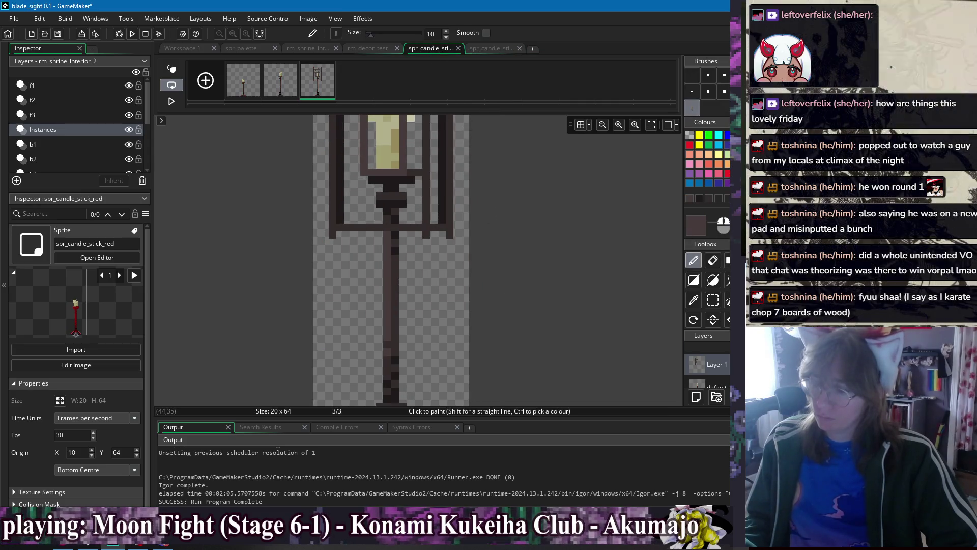
{"action": "key", "text": "ctrl+v"}
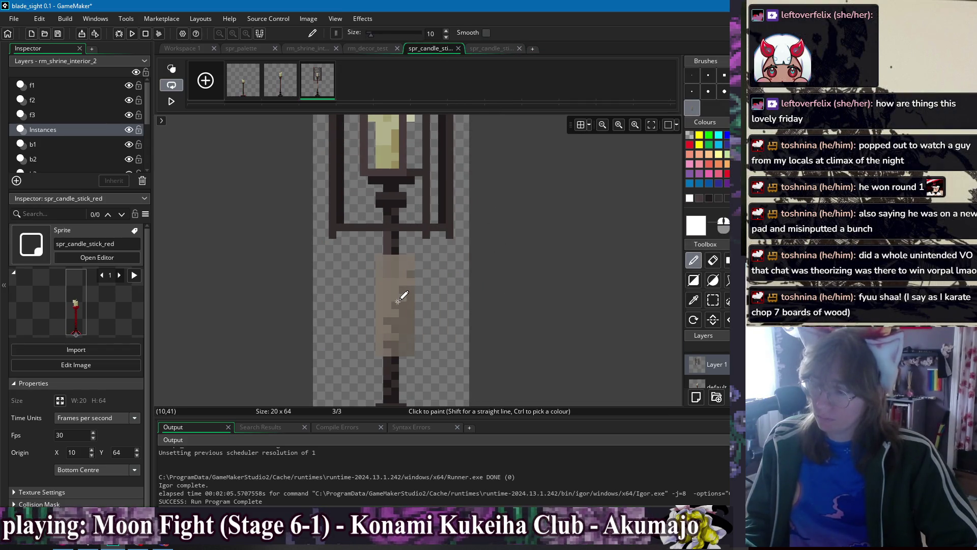
{"action": "left_click", "coordinate": [395, 285], "text": "ctrl"}
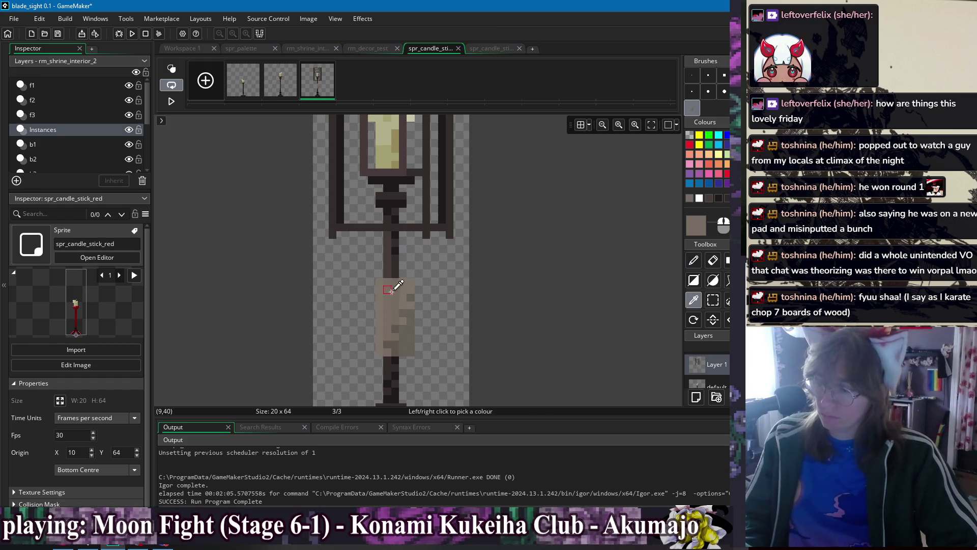
{"action": "scroll", "coordinate": [400, 293], "scroll_direction": "up", "scroll_amount": 2}
Flood-fill the lantern interior and remaining gaps with tan
{"action": "key", "text": "f"}
{"action": "left_click", "coordinate": [366, 260]}
{"action": "left_click", "coordinate": [390, 209]}
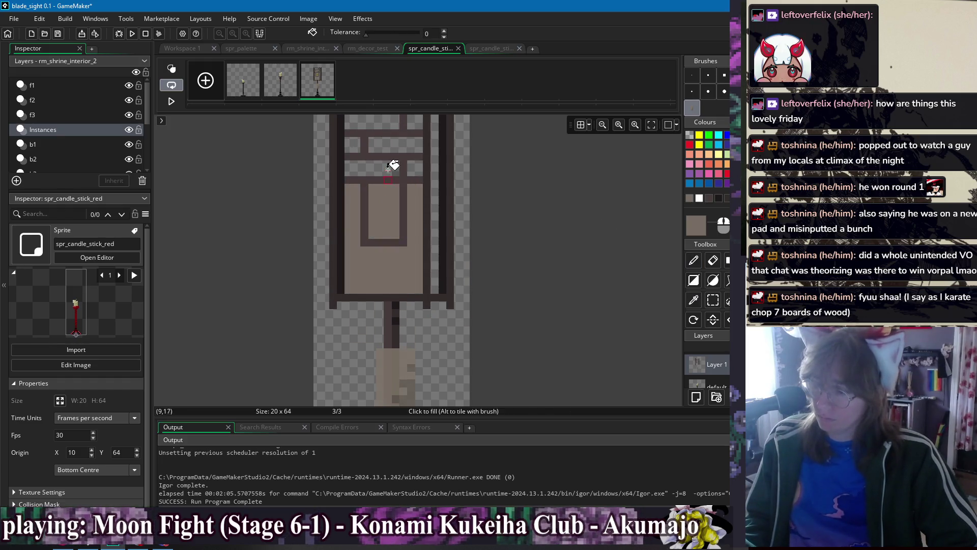
{"action": "left_click", "coordinate": [413, 163]}
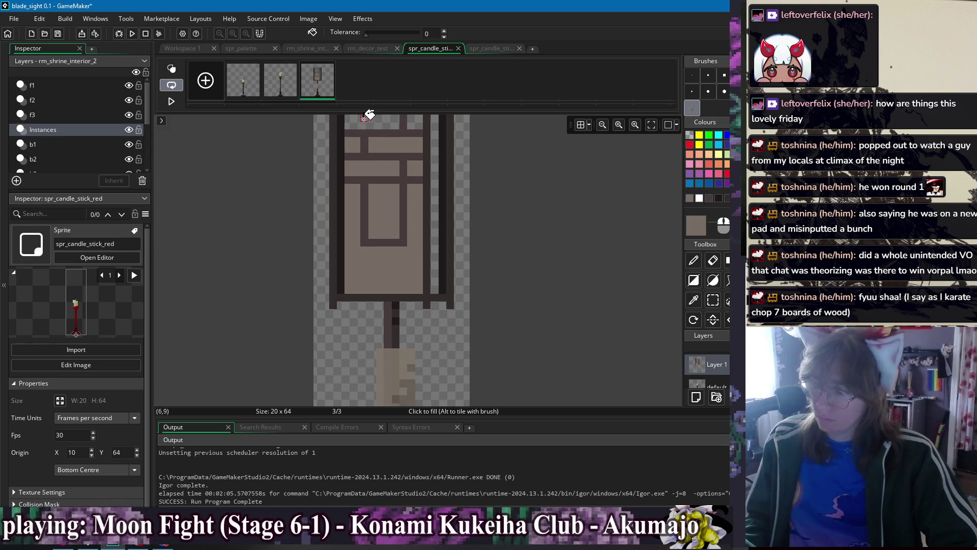
{"action": "scroll", "coordinate": [387, 193], "scroll_direction": "up", "scroll_amount": 1}
{"action": "scroll", "coordinate": [473, 229], "scroll_direction": "down", "scroll_amount": 3}
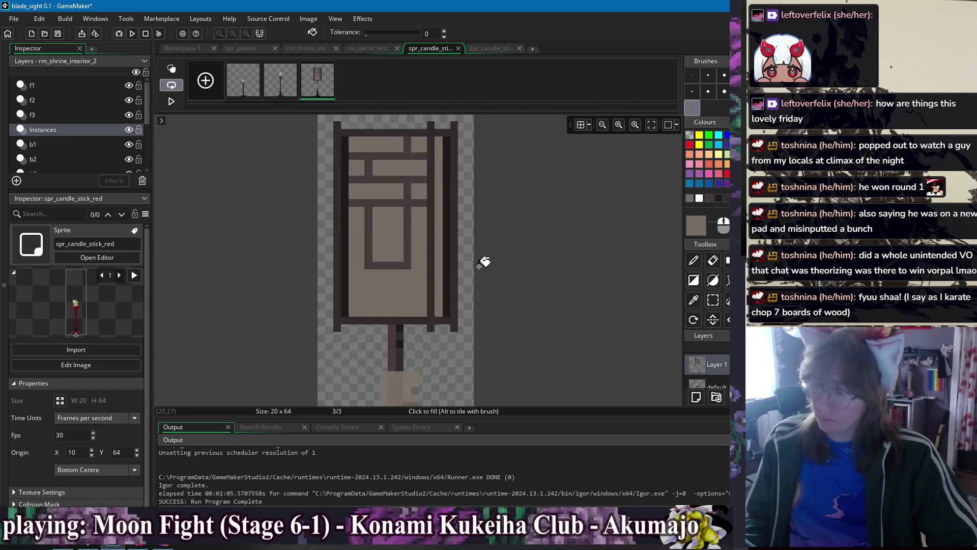
Delete the candle body below the lantern
{"action": "key", "text": "s"}
{"action": "left_click_drag", "start_coordinate": [386, 259], "coordinate": [443, 388]}
{"action": "key", "text": "Delete"}
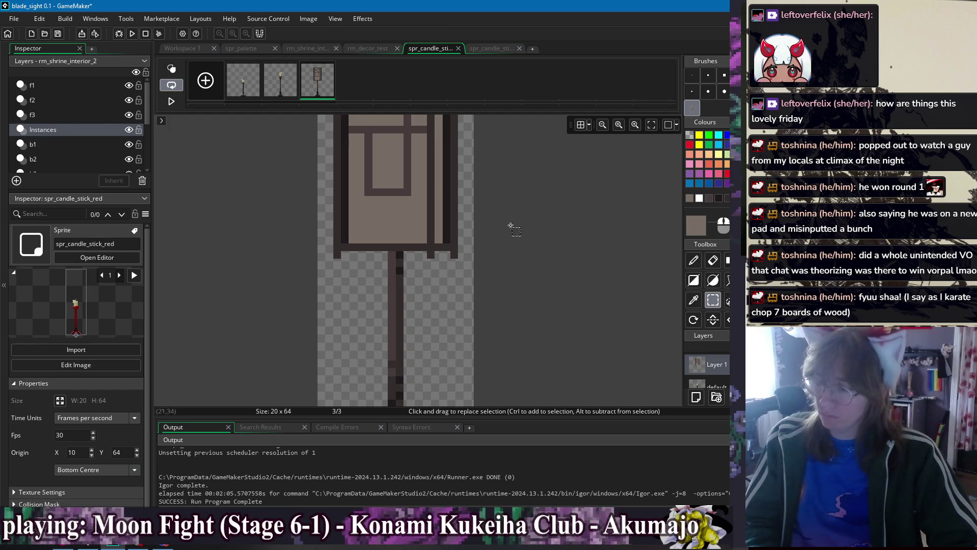
{"action": "scroll", "coordinate": [478, 275], "scroll_direction": "up", "scroll_amount": 4}
{"action": "key", "text": "d"}
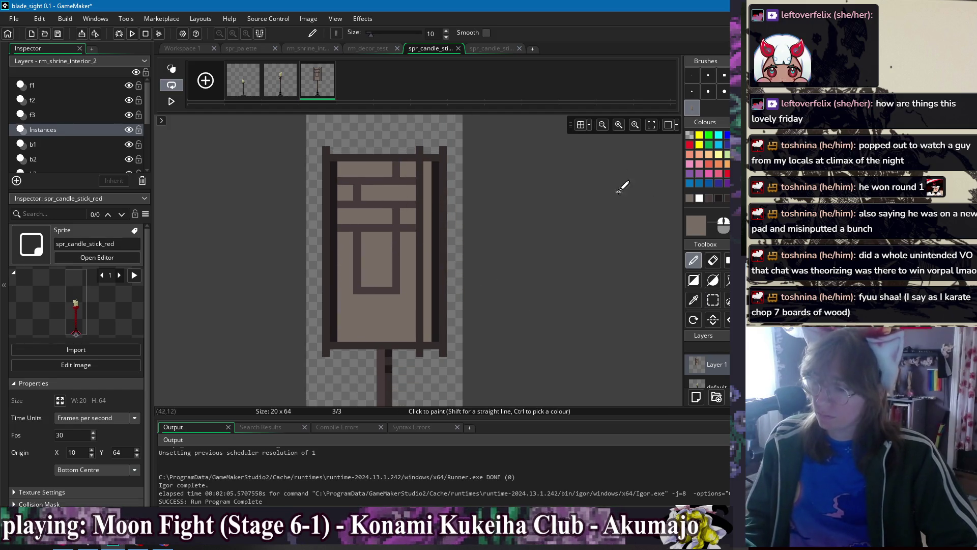
Undo the candle-body deletion to bring back the tan block
{"action": "key", "text": "ctrl+z"}
{"action": "scroll", "coordinate": [534, 294], "scroll_direction": "down", "scroll_amount": 3}
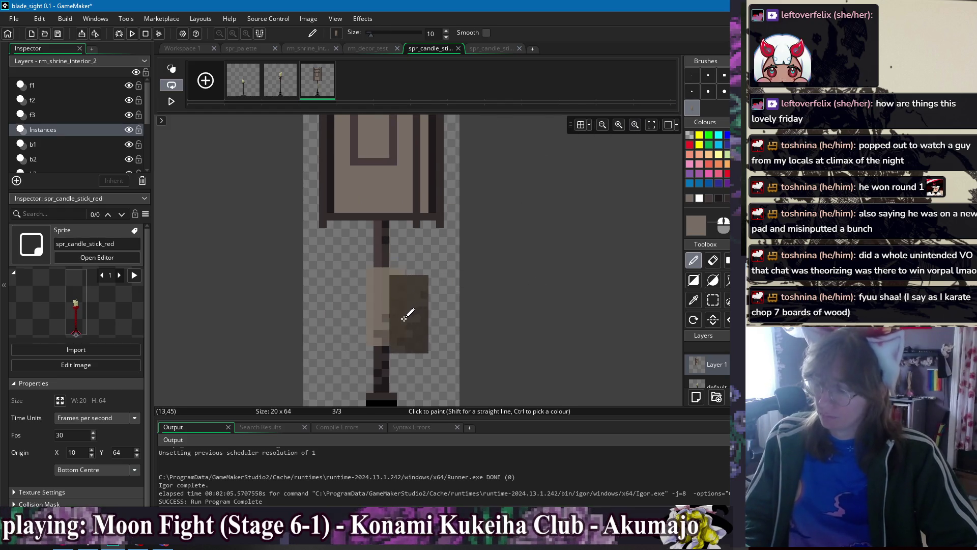
{"action": "key", "text": "ctrl"}
{"action": "scroll", "coordinate": [467, 319], "scroll_direction": "up", "scroll_amount": 3}
{"action": "key", "text": "f"}
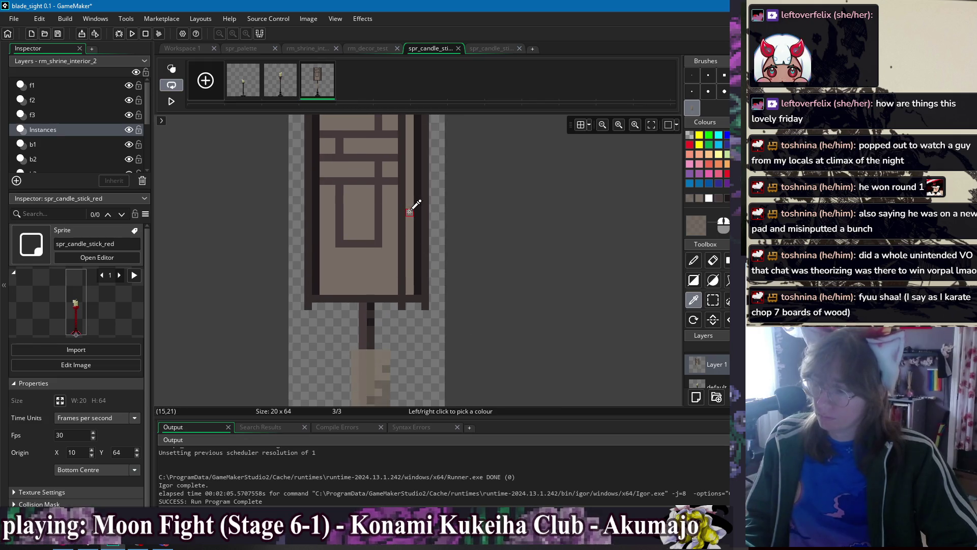
{"action": "scroll", "coordinate": [509, 208], "scroll_direction": "down", "scroll_amount": 2}
{"action": "key", "text": "s"}
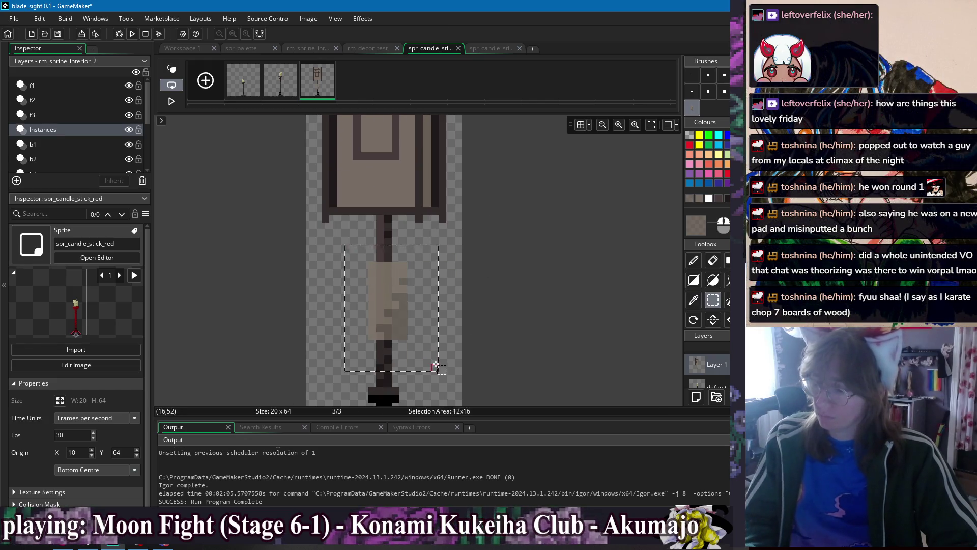
{"action": "key", "text": "f"}
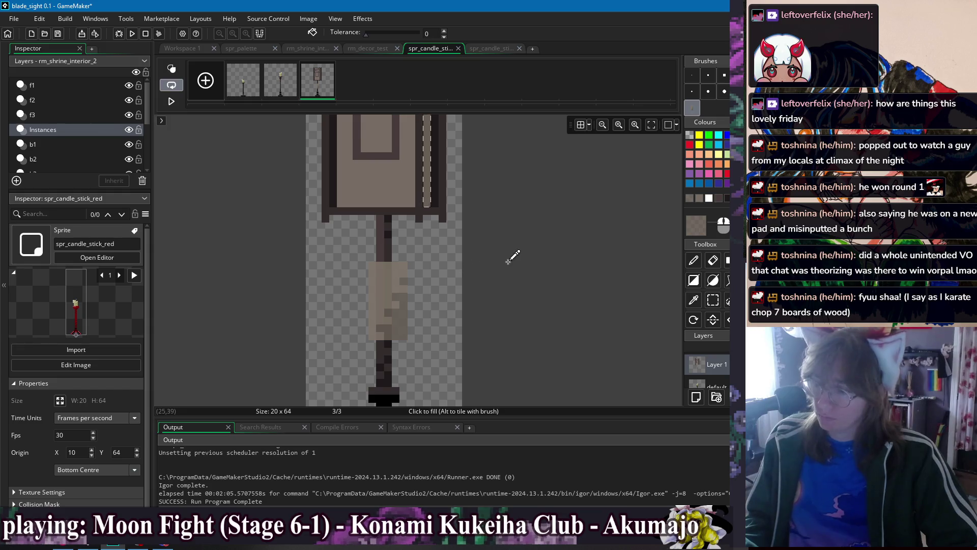
Erase the light pixels under the lantern, leaving only the bare pole
{"action": "key", "text": "shift+f"}
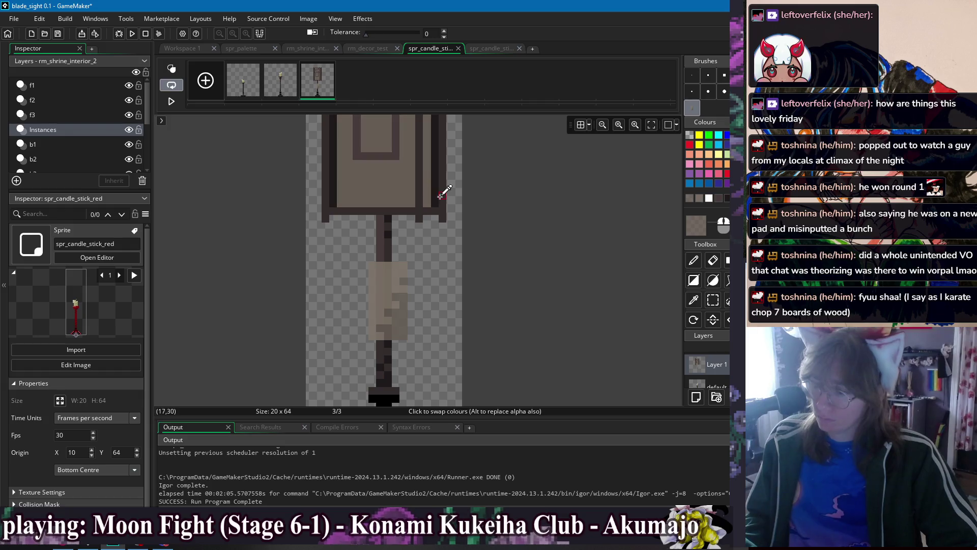
{"action": "scroll", "coordinate": [442, 194], "scroll_direction": "up", "scroll_amount": 3}
{"action": "key", "text": "w"}
{"action": "left_click", "coordinate": [420, 228]}
{"action": "key", "text": "shift+f"}
{"action": "scroll", "coordinate": [438, 270], "scroll_direction": "down", "scroll_amount": 3}
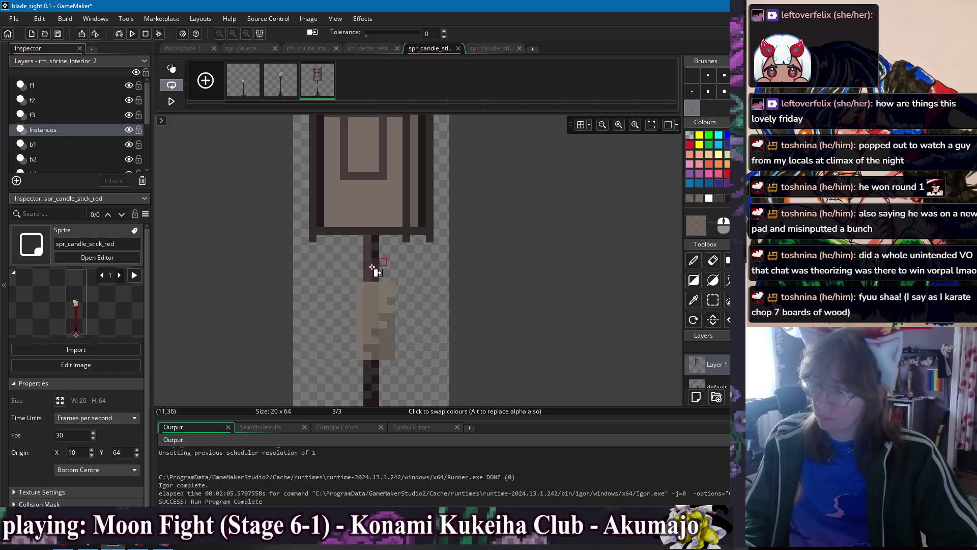
{"action": "key", "text": "s"}
{"action": "left_click_drag", "start_coordinate": [340, 258], "coordinate": [406, 374]}
{"action": "key", "text": "Delete"}
{"action": "scroll", "coordinate": [458, 305], "scroll_direction": "up", "scroll_amount": 3}
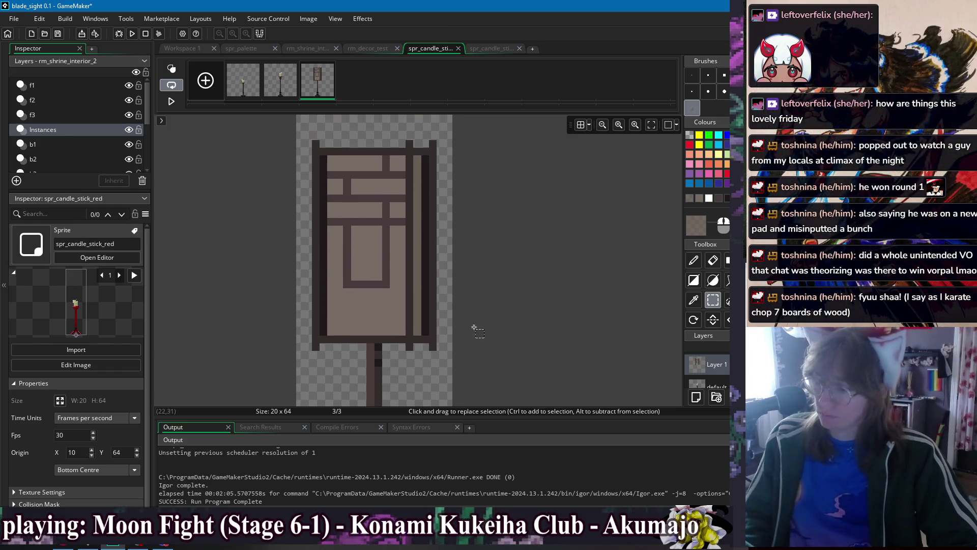
Pick the dark outline colour and set the pencil to a 1-pixel brush
{"action": "key", "text": "i"}
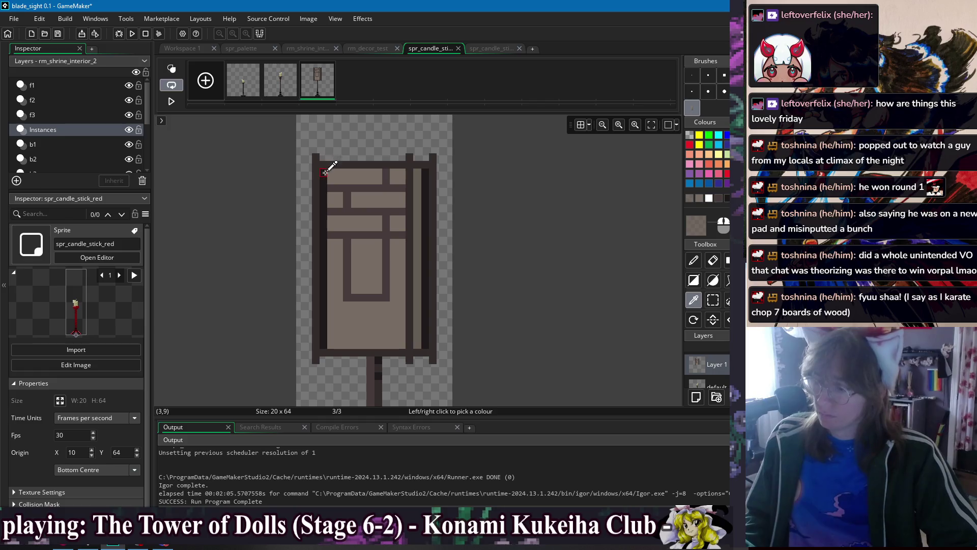
{"action": "left_click", "coordinate": [327, 163]}
{"action": "key", "text": "d"}
{"action": "left_click", "coordinate": [691, 75]}
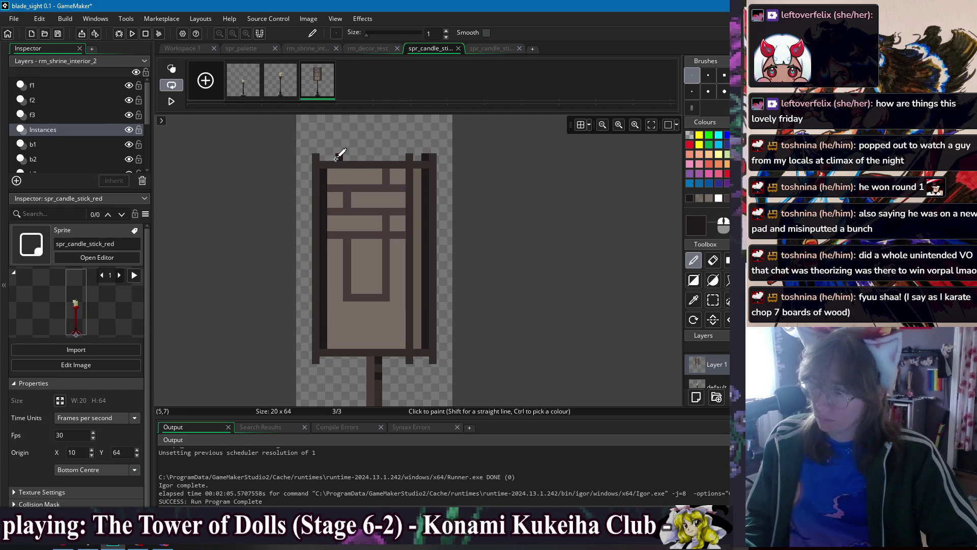
{"action": "scroll", "coordinate": [340, 317], "scroll_direction": "down", "scroll_amount": 2}
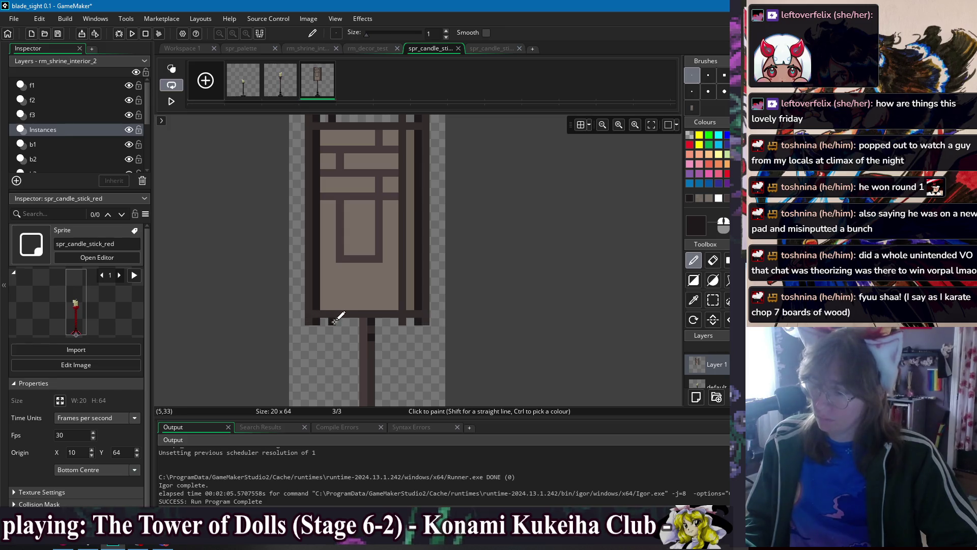
{"action": "scroll", "coordinate": [534, 321], "scroll_direction": "up", "scroll_amount": 2}
{"action": "scroll", "coordinate": [498, 292], "scroll_direction": "down", "scroll_amount": 2}
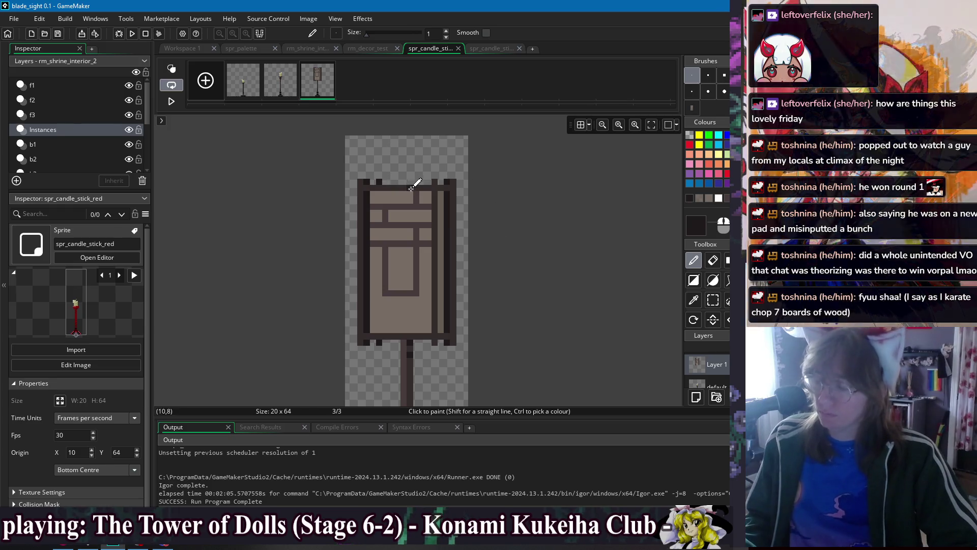
{"action": "scroll", "coordinate": [474, 244], "scroll_direction": "down", "scroll_amount": 3}
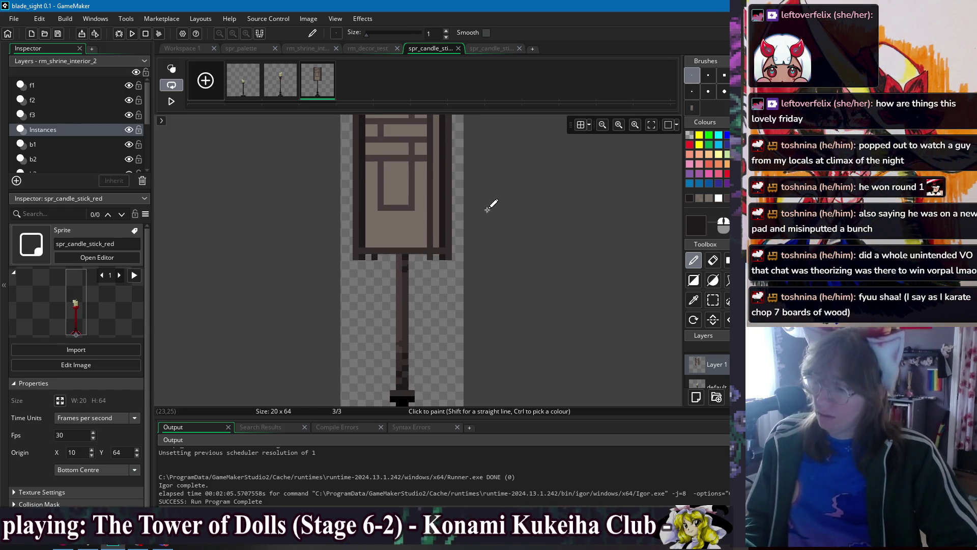
{"action": "scroll", "coordinate": [492, 209], "scroll_direction": "up", "scroll_amount": 3}
{"action": "scroll", "coordinate": [478, 255], "scroll_direction": "up", "scroll_amount": 1}
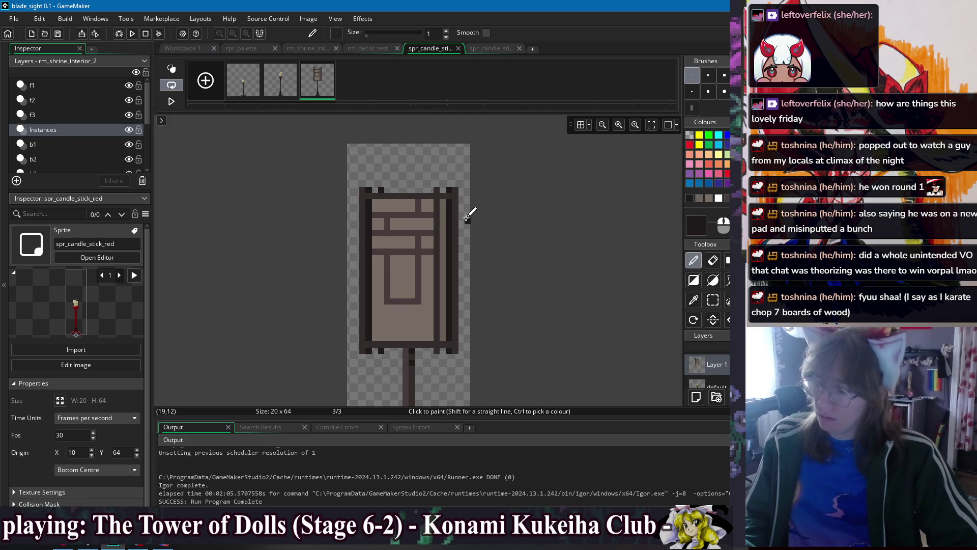
Select the whole lantern artwork and shift it up and to the right
{"action": "key", "text": "s"}
{"action": "left_click_drag", "start_coordinate": [347, 155], "coordinate": [471, 372]}
{"action": "left_click_drag", "start_coordinate": [440, 321], "coordinate": [438, 288]}
{"action": "left_click", "coordinate": [522, 246]}
{"action": "scroll", "coordinate": [522, 246], "scroll_direction": "down", "scroll_amount": 3}
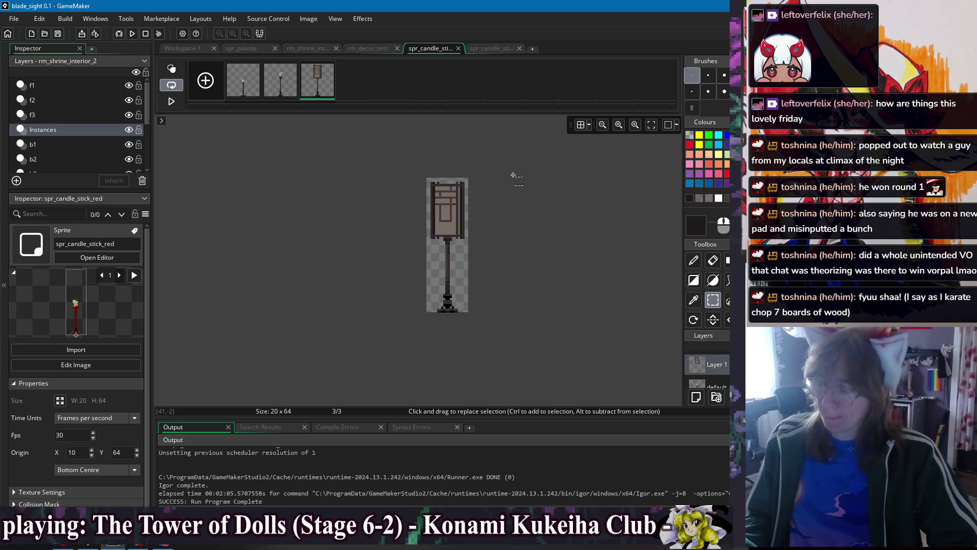
{"action": "scroll", "coordinate": [465, 197], "scroll_direction": "up", "scroll_amount": 4}
{"action": "scroll", "coordinate": [440, 230], "scroll_direction": "up", "scroll_amount": 1}
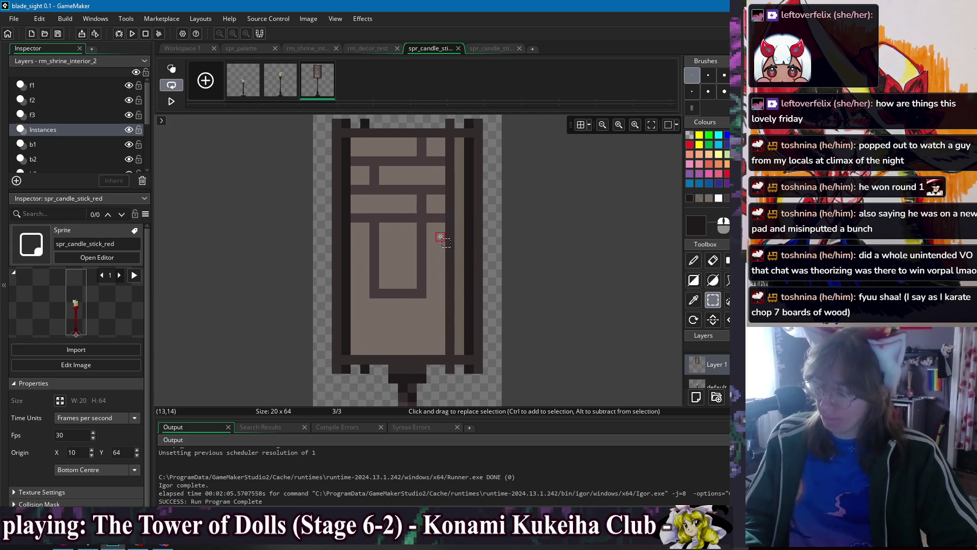
{"action": "key", "text": "d"}
{"action": "left_click", "coordinate": [391, 292], "text": "ctrl"}
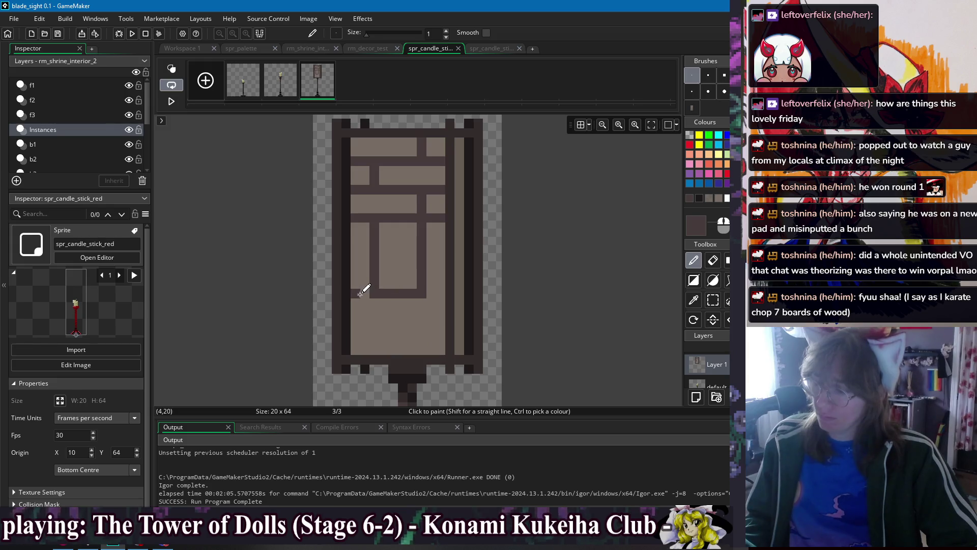
{"action": "left_click", "coordinate": [375, 302]}
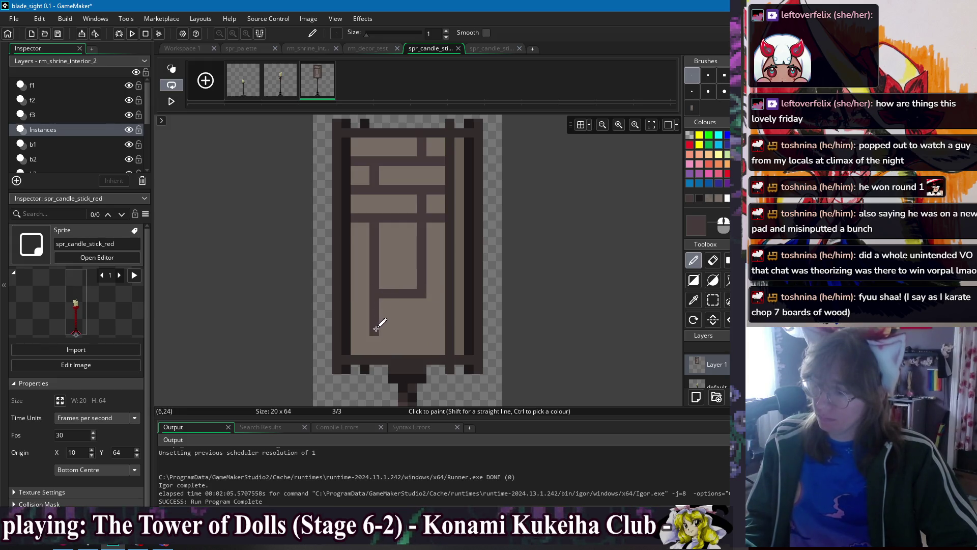
{"action": "left_click", "coordinate": [422, 299]}
{"action": "left_click", "coordinate": [375, 303]}
{"action": "left_click", "coordinate": [374, 310]}
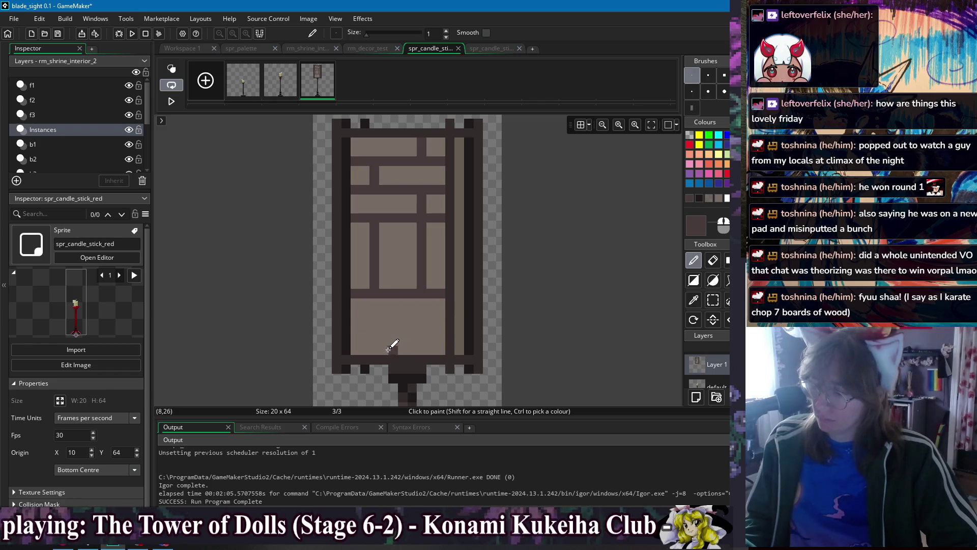
{"action": "left_click_drag", "start_coordinate": [381, 348], "coordinate": [383, 311]}
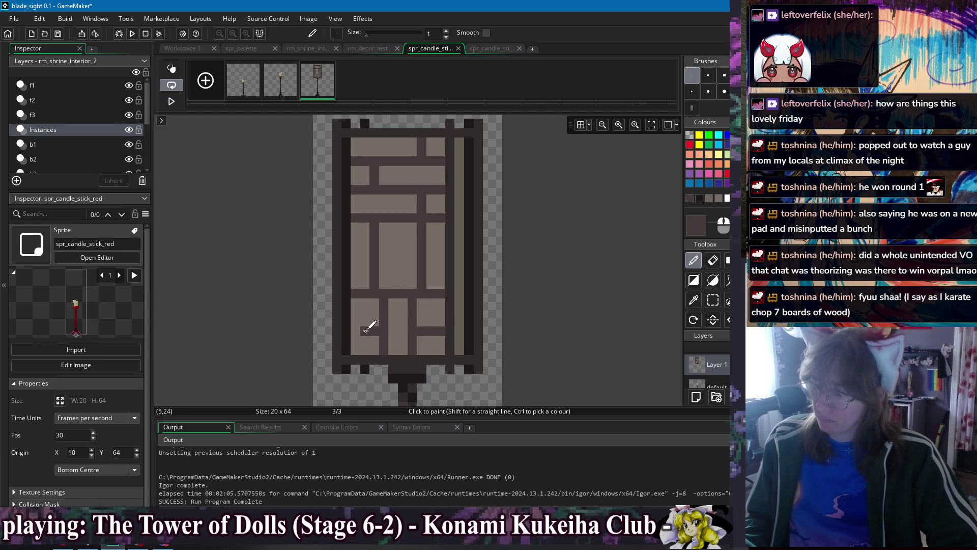
{"action": "left_click_drag", "start_coordinate": [572, 281], "coordinate": [557, 312]}
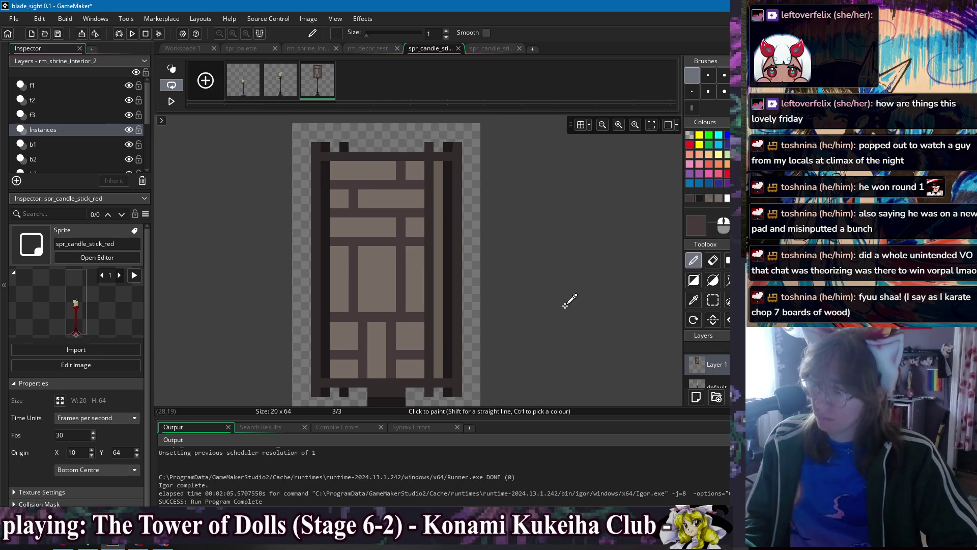
{"action": "scroll", "coordinate": [566, 305], "scroll_direction": "down", "scroll_amount": 3}
{"action": "mouse_move", "coordinate": [550, 277]}
{"action": "left_mouse_down"}
{"action": "mouse_move", "coordinate": [475, 288]}
{"action": "mouse_move", "coordinate": [484, 279]}
{"action": "left_mouse_up"}
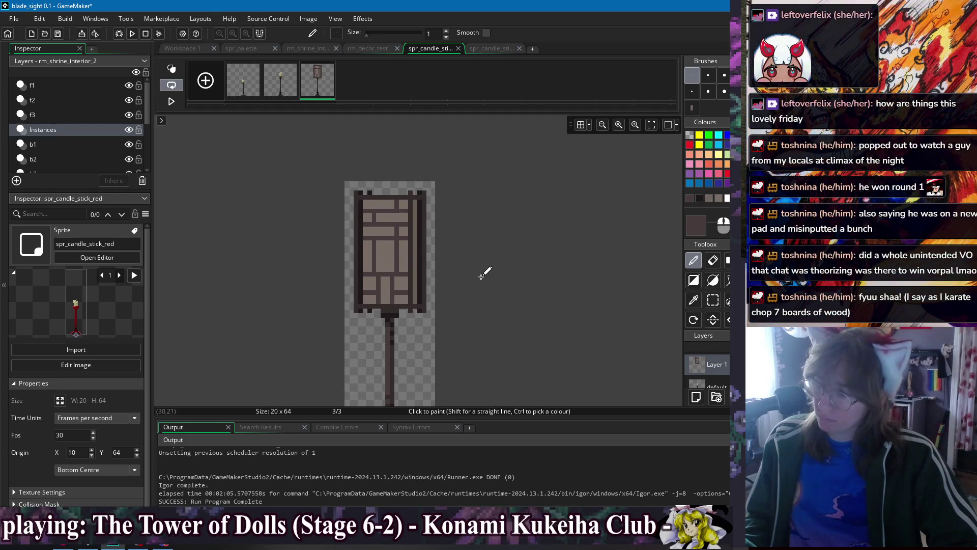
{"action": "left_click_drag", "start_coordinate": [468, 218], "coordinate": [490, 232]}
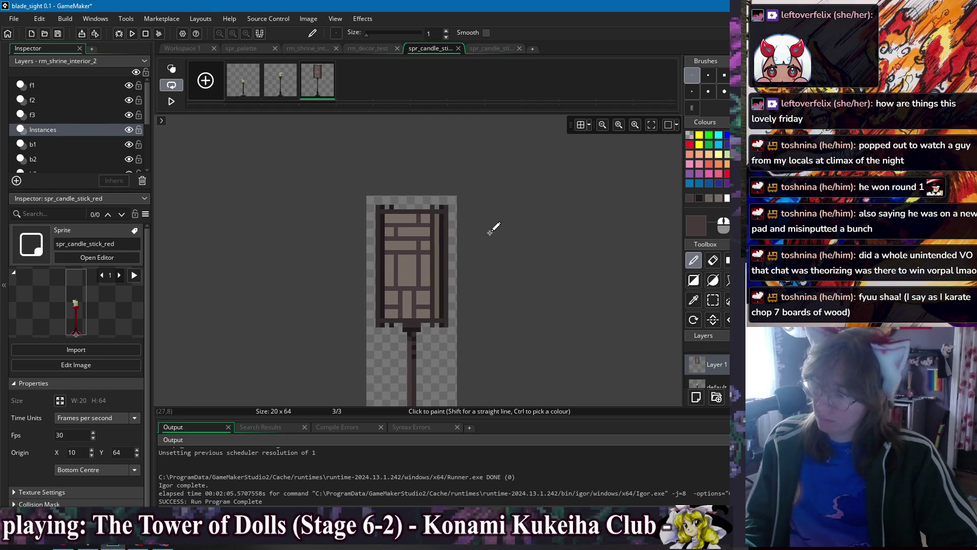
{"action": "left_click_drag", "start_coordinate": [541, 285], "coordinate": [517, 252]}
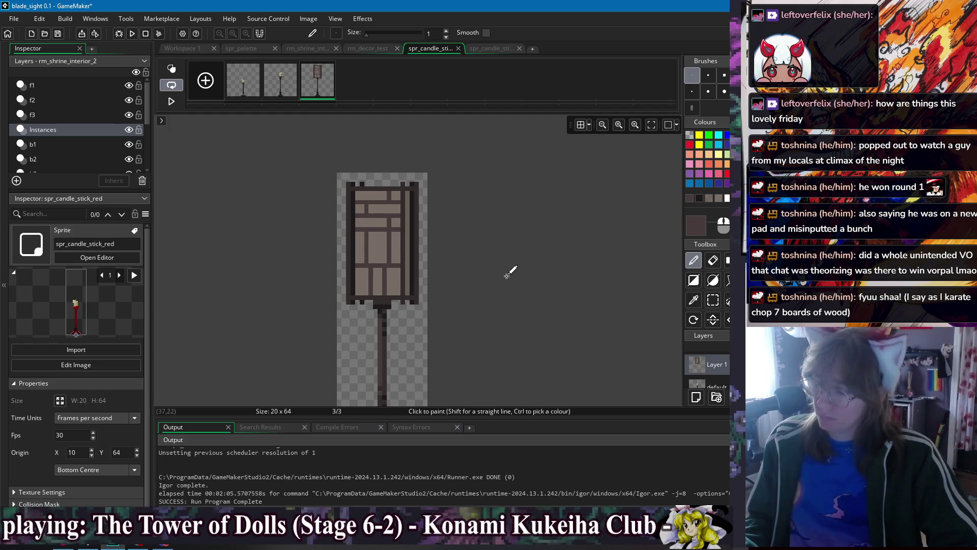
{"action": "scroll", "coordinate": [398, 279], "scroll_direction": "up", "scroll_amount": 1}
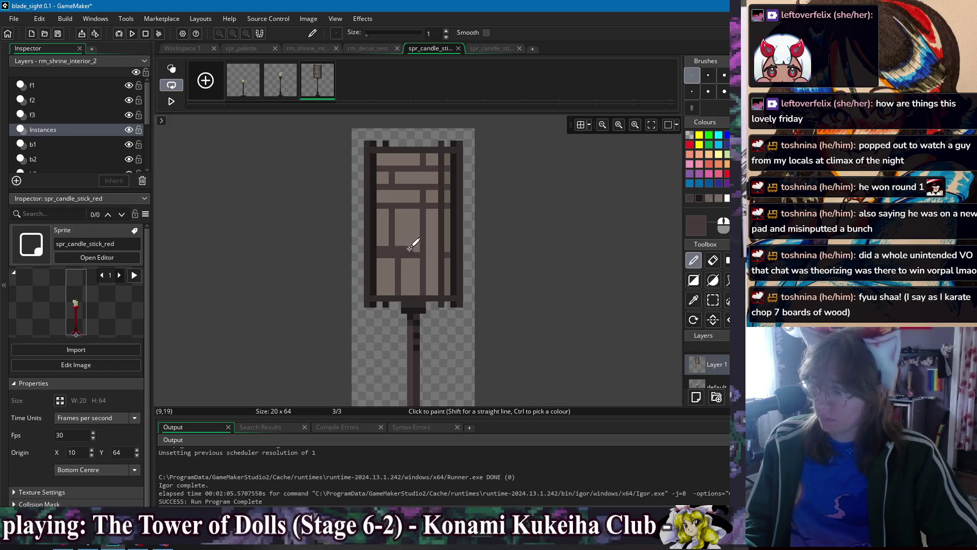
{"action": "key", "text": "s"}
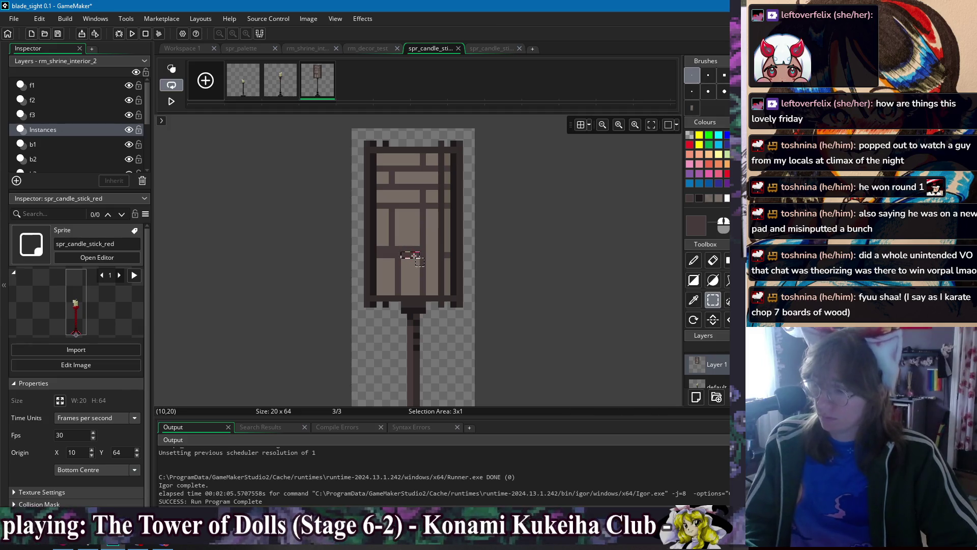
{"action": "left_click", "coordinate": [392, 255]}
{"action": "key", "text": "i"}
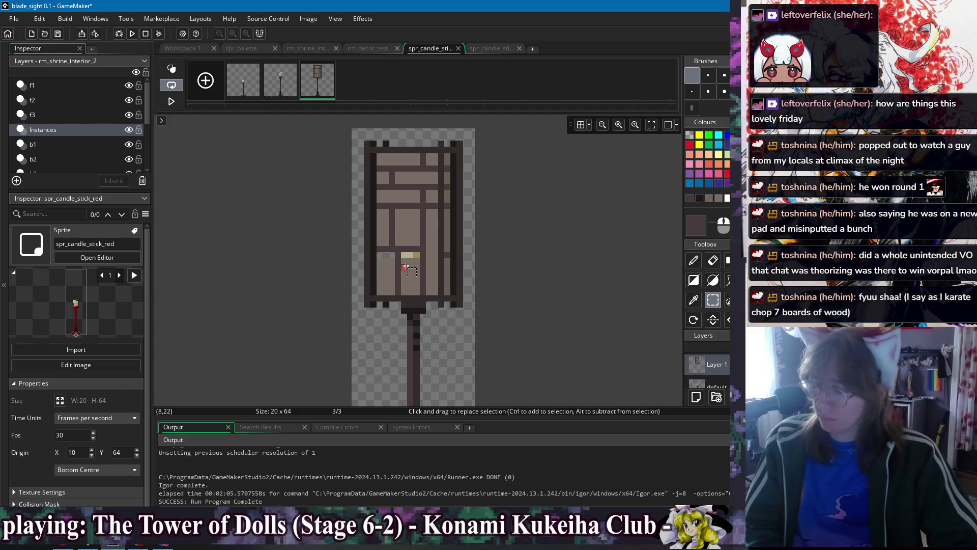
{"action": "left_click", "coordinate": [407, 256]}
{"action": "key", "text": "f"}
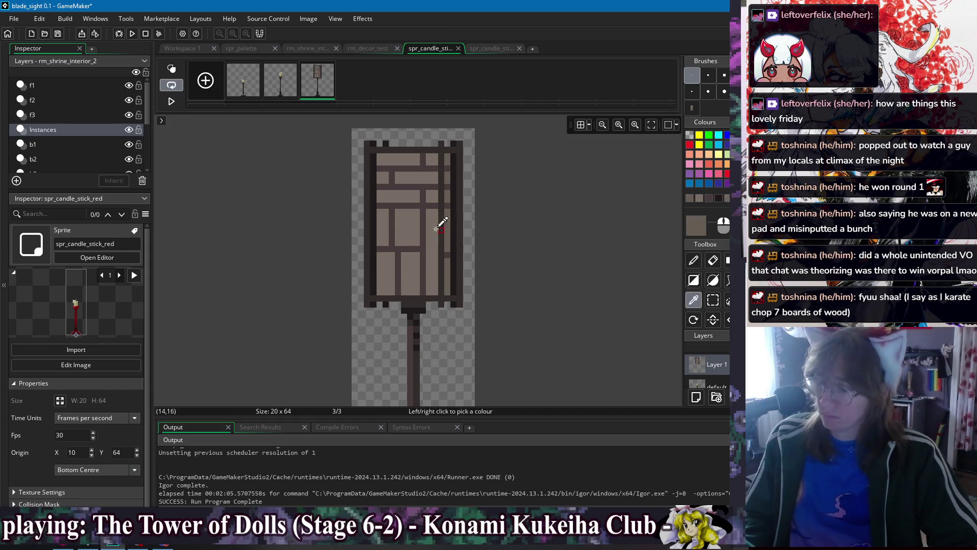
{"action": "key", "text": "s"}
{"action": "scroll", "coordinate": [397, 164], "scroll_direction": "up", "scroll_amount": 1}
{"action": "scroll", "coordinate": [397, 164], "scroll_direction": "up", "scroll_amount": 1}
{"action": "left_click_drag", "start_coordinate": [368, 151], "coordinate": [459, 153]}
{"action": "left_click_drag", "start_coordinate": [395, 180], "coordinate": [459, 181]}
{"action": "mouse_move", "coordinate": [382, 181]}
{"action": "left_mouse_down"}
{"action": "mouse_move", "coordinate": [367, 181]}
{"action": "mouse_move", "coordinate": [429, 209]}
{"action": "mouse_move", "coordinate": [458, 209]}
{"action": "mouse_move", "coordinate": [458, 237]}
{"action": "mouse_move", "coordinate": [381, 238]}
{"action": "left_mouse_up"}
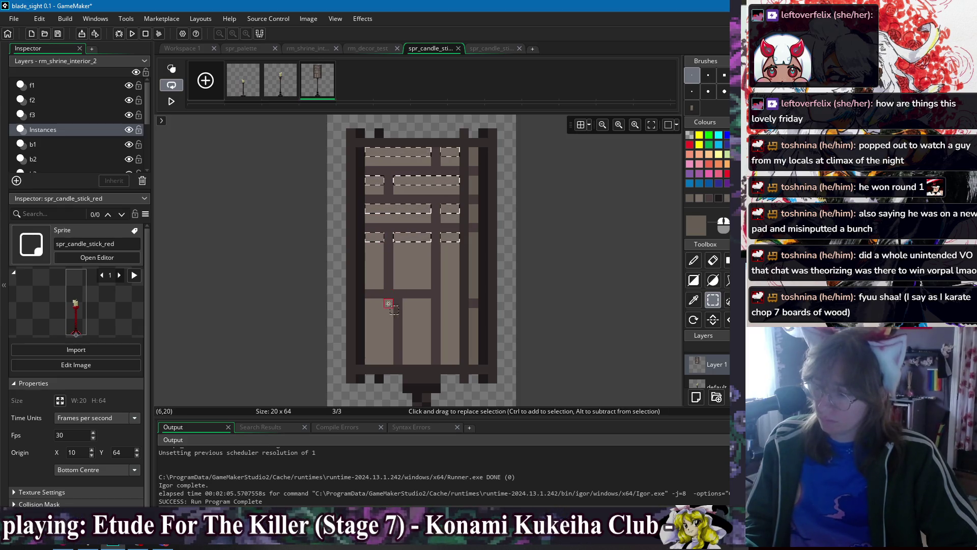
{"action": "left_click_drag", "start_coordinate": [395, 301], "coordinate": [407, 361]}
{"action": "key", "text": "ctrl+v"}
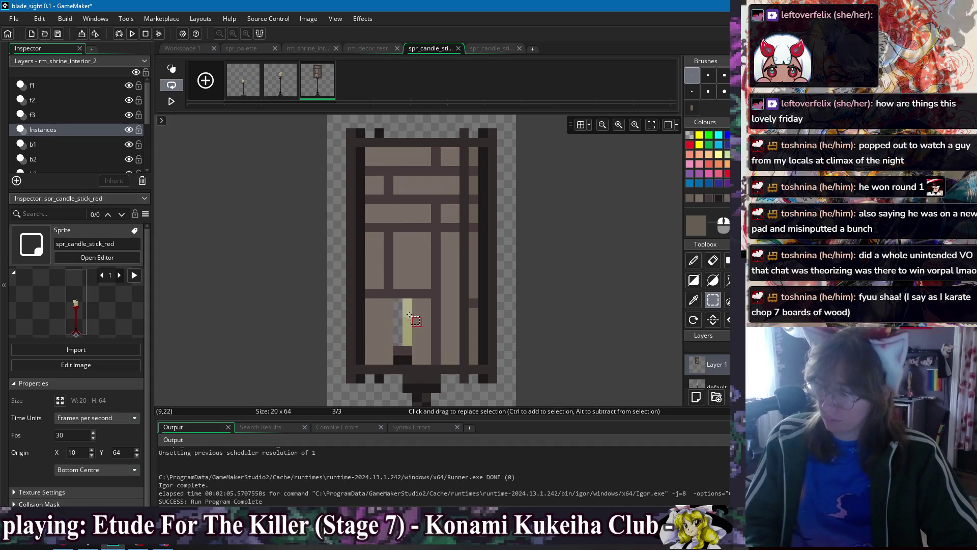
{"action": "key", "text": "i"}
{"action": "left_click_drag", "start_coordinate": [407, 300], "coordinate": [412, 359]}
{"action": "key", "text": "ctrl+z"}
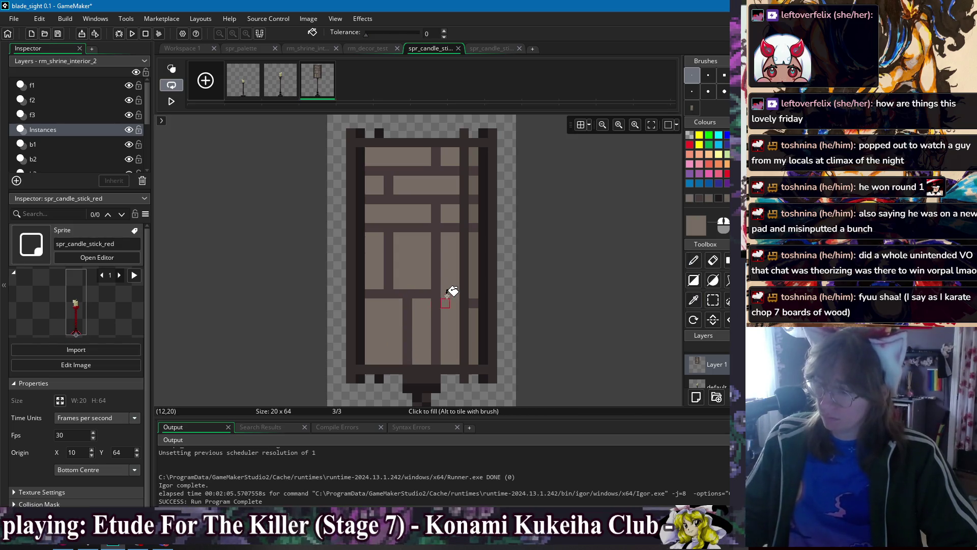
{"action": "key", "text": "s"}
{"action": "mouse_move", "coordinate": [367, 148]}
{"action": "left_mouse_down"}
{"action": "mouse_move", "coordinate": [457, 153]}
{"action": "mouse_move", "coordinate": [428, 182]}
{"action": "mouse_move", "coordinate": [368, 181]}
{"action": "mouse_move", "coordinate": [426, 210]}
{"action": "left_mouse_up"}
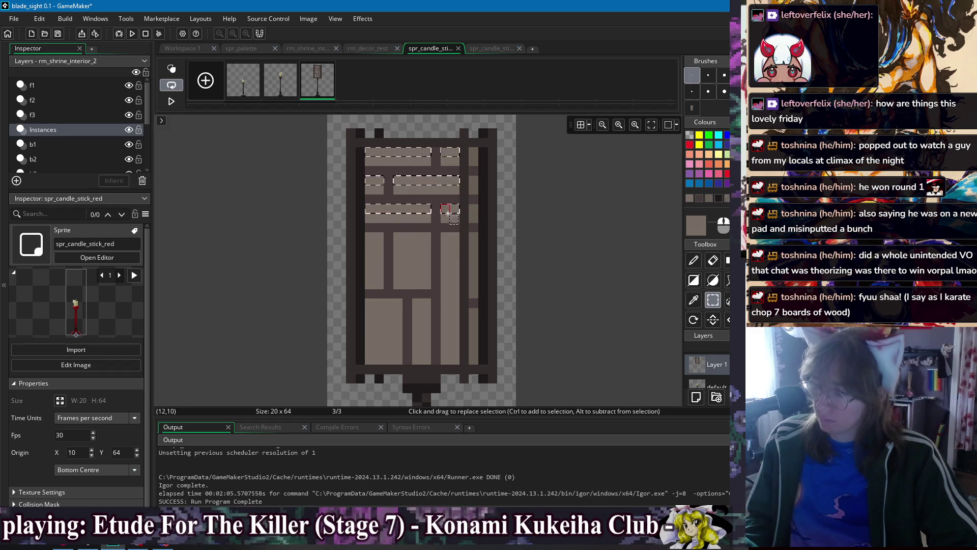
{"action": "left_click_drag", "start_coordinate": [454, 239], "coordinate": [367, 238]}
{"action": "left_click_drag", "start_coordinate": [368, 304], "coordinate": [428, 304]}
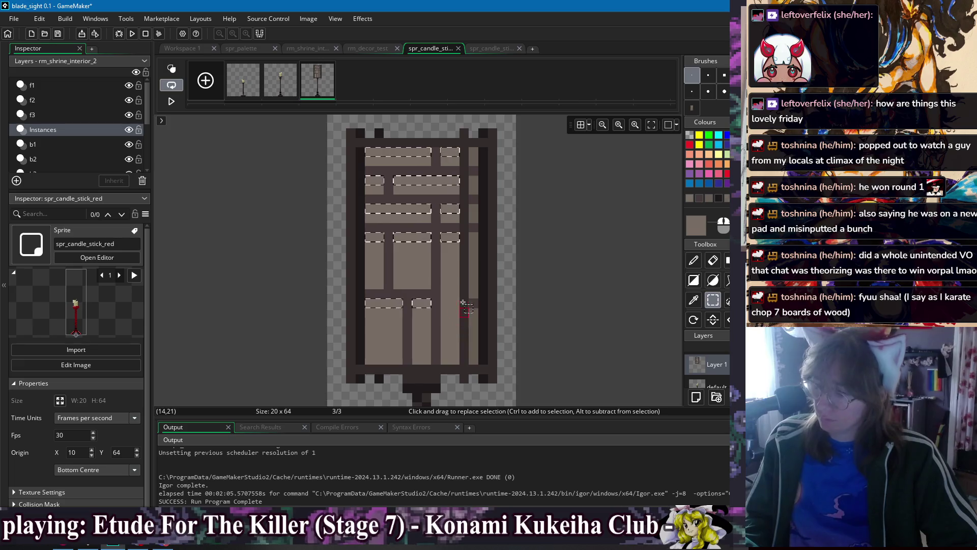
{"action": "left_click", "coordinate": [694, 300]}
{"action": "key", "text": "c"}
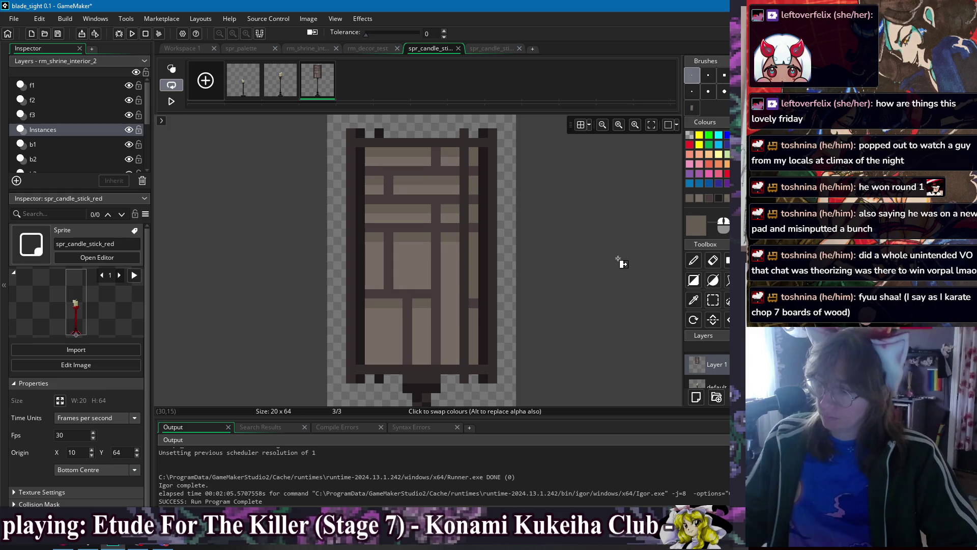
{"action": "scroll", "coordinate": [609, 269], "scroll_direction": "down", "scroll_amount": 1}
{"action": "scroll", "coordinate": [608, 268], "scroll_direction": "down", "scroll_amount": 2}
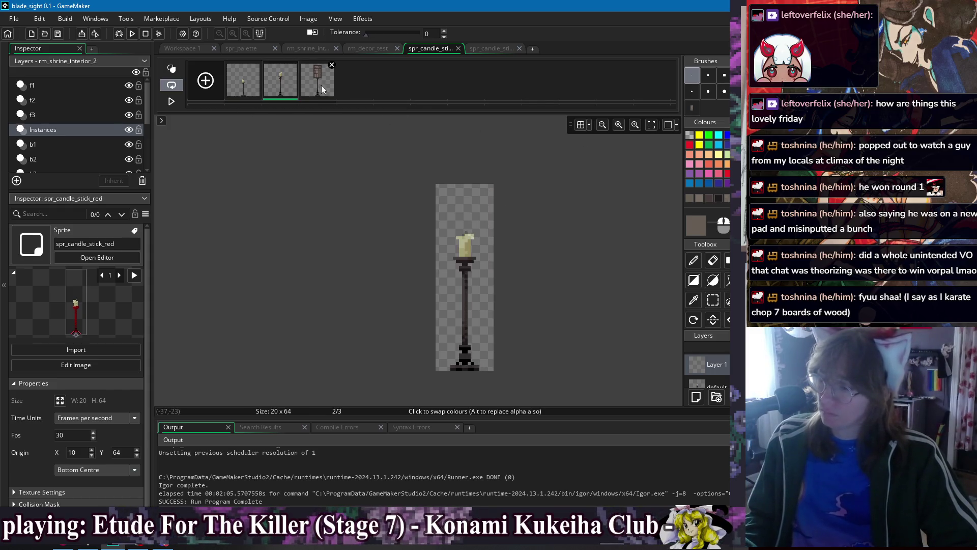
Open the white fourth frame of spr_candle_stick_red for editing
{"action": "left_click", "coordinate": [692, 77]}
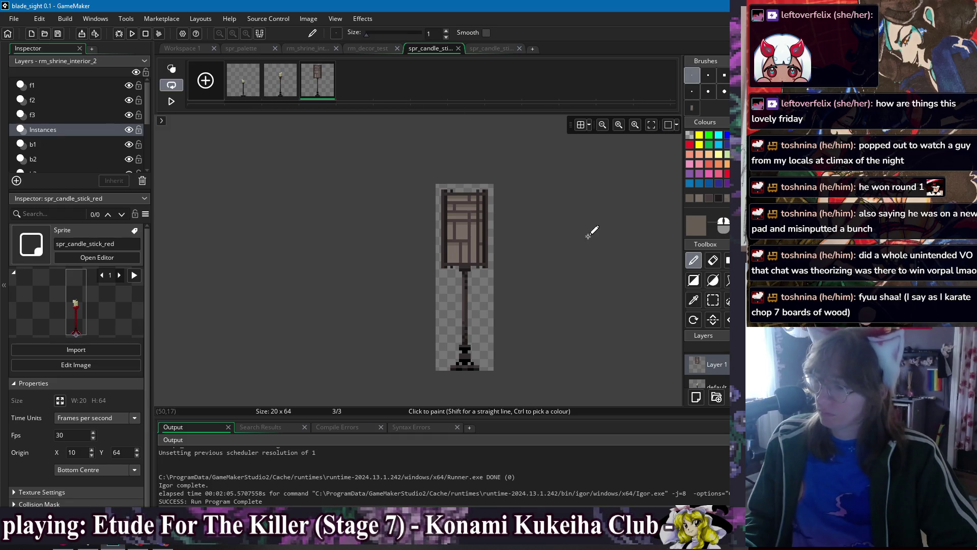
{"action": "left_click_drag", "start_coordinate": [584, 236], "coordinate": [572, 234]}
{"action": "left_click", "coordinate": [181, 47]}
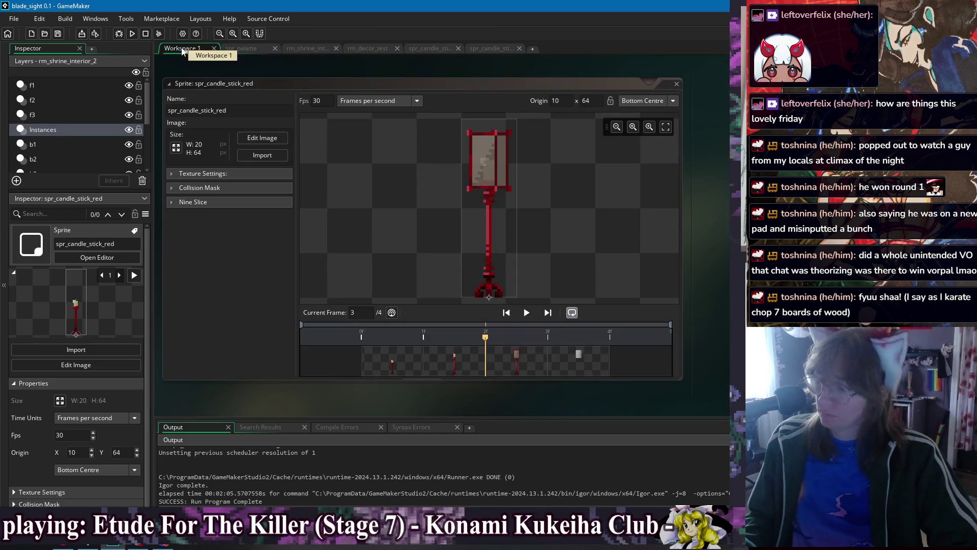
{"action": "left_click", "coordinate": [566, 364]}
{"action": "double_click", "coordinate": [581, 369]}
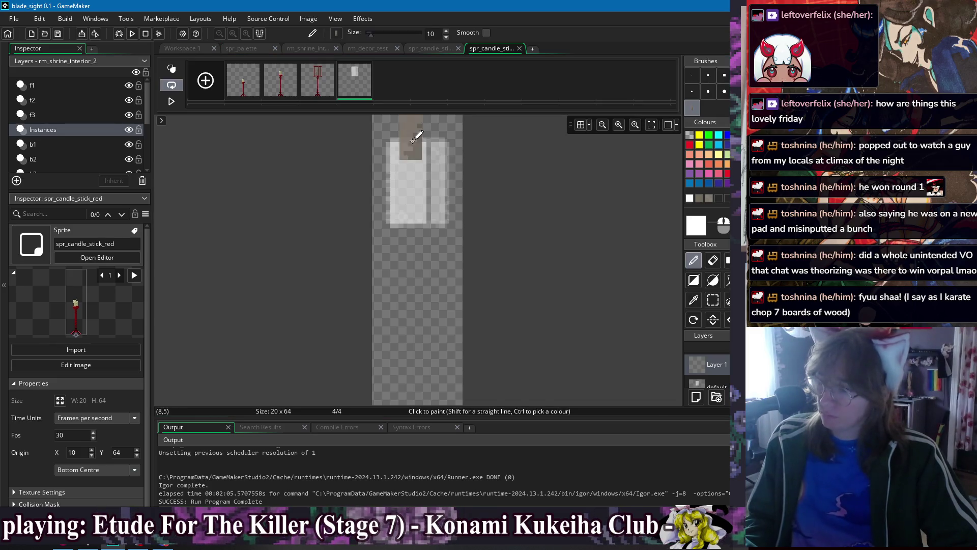
Add an empty frame to the lantern sprite and stamp the copied white shapes into it
{"action": "left_click", "coordinate": [431, 50]}
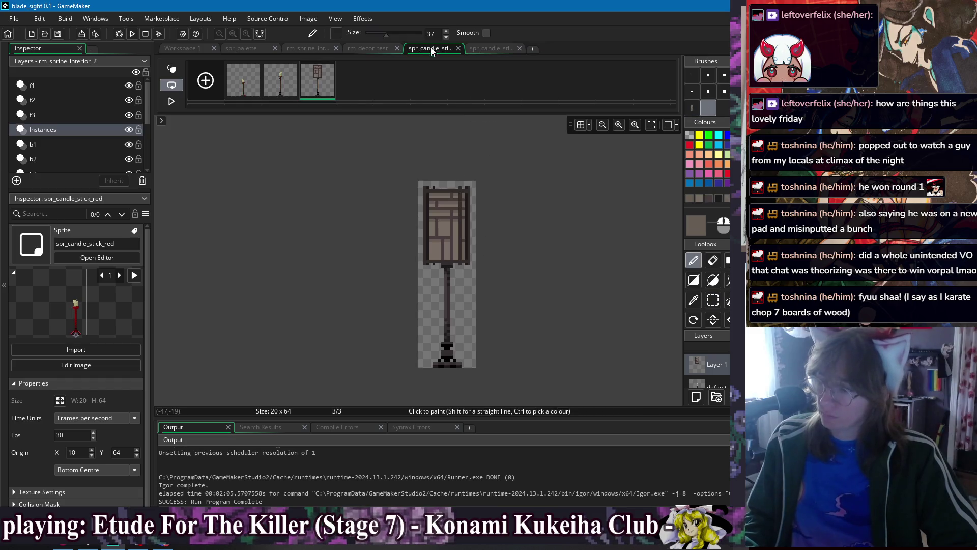
{"action": "left_click", "coordinate": [213, 81]}
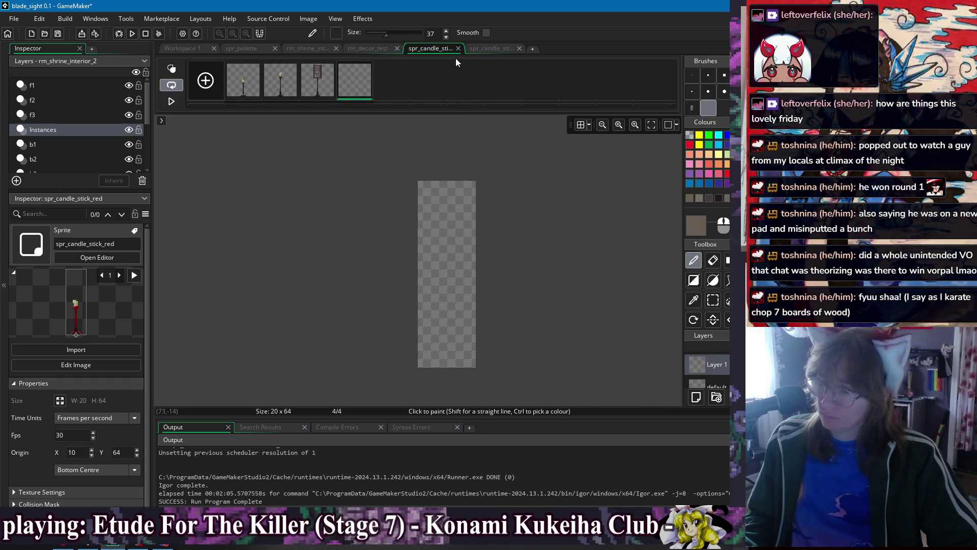
{"action": "left_click", "coordinate": [493, 53]}
{"action": "key", "text": "ctrl+b"}
{"action": "left_click", "coordinate": [432, 48]}
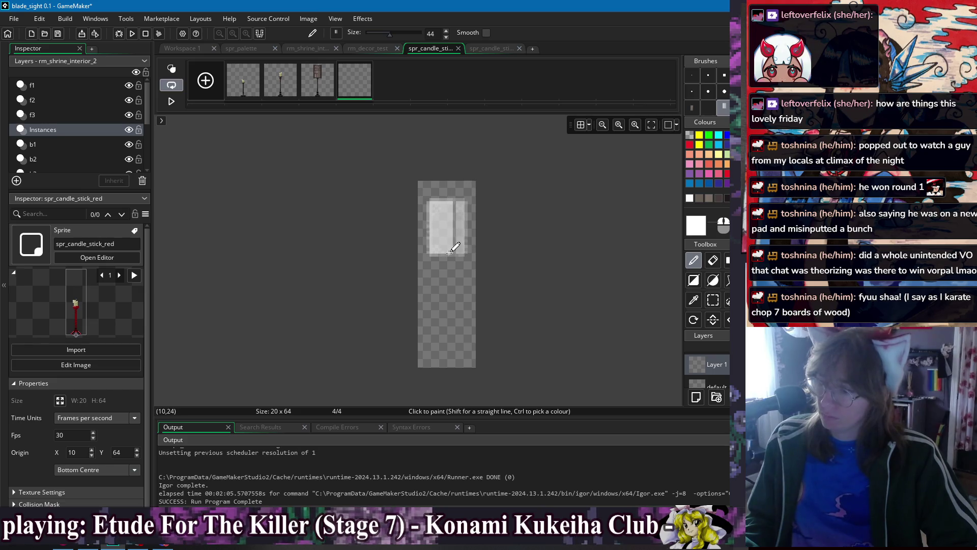
{"action": "left_click", "coordinate": [446, 352]}
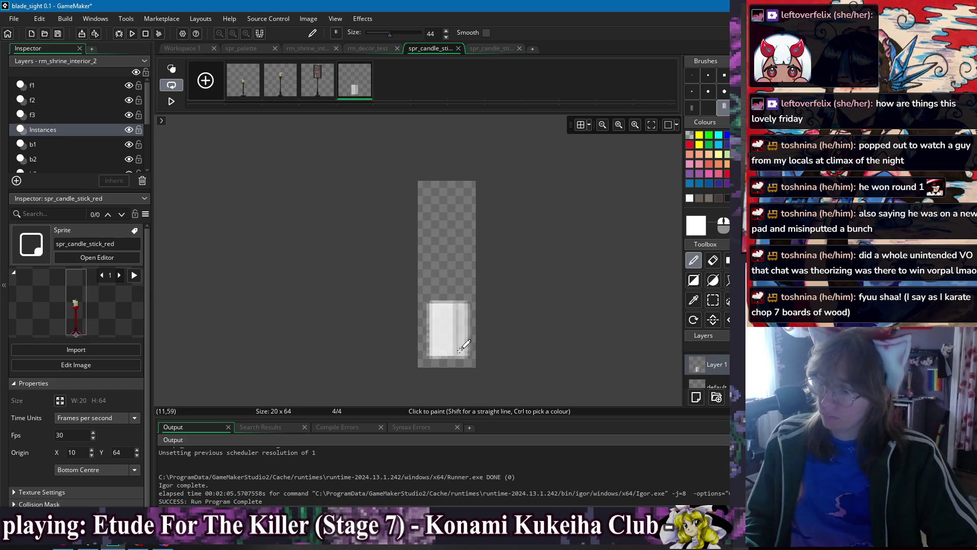
Select frame 3's light panels by colour and fill that shape white on frame 4
{"action": "left_click", "coordinate": [323, 93]}
{"action": "scroll", "coordinate": [465, 192], "scroll_direction": "up", "scroll_amount": 4}
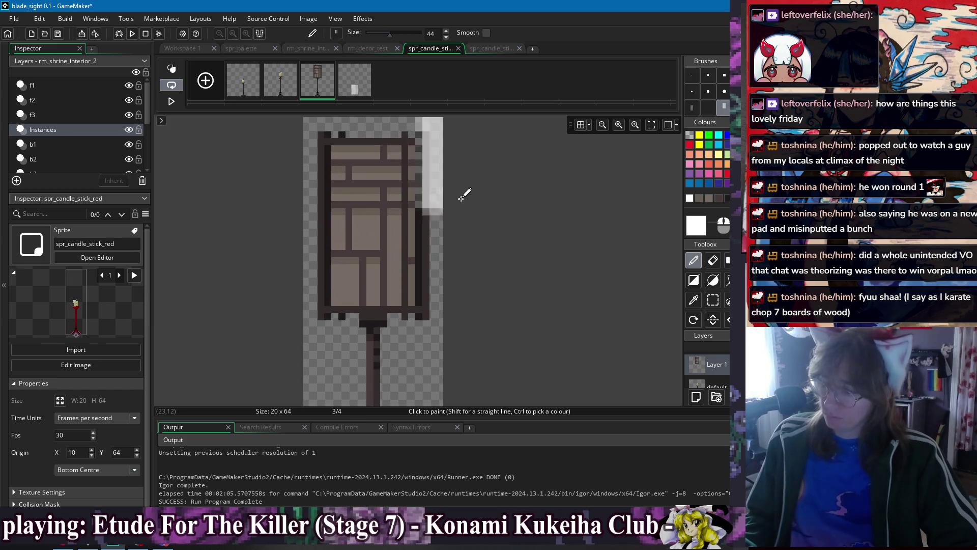
{"action": "key", "text": "w"}
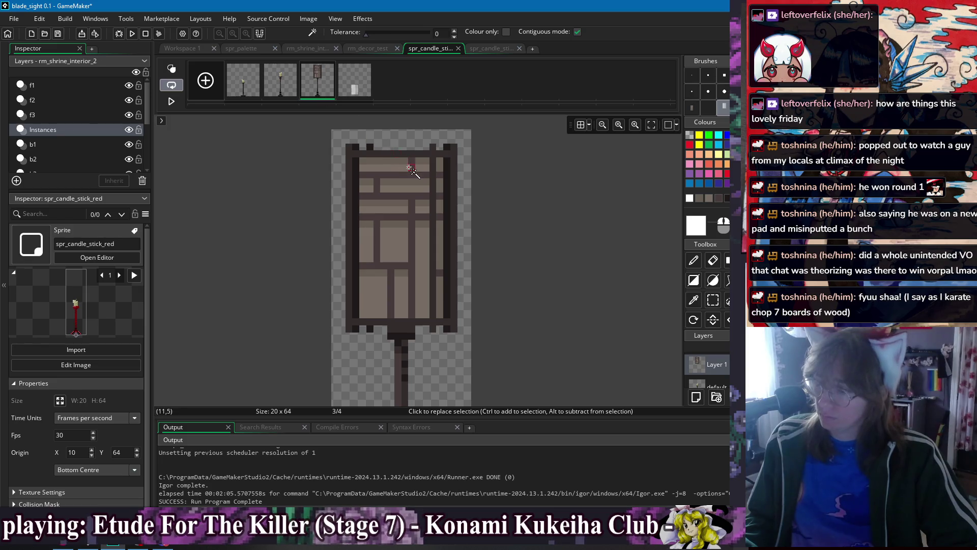
{"action": "left_click", "coordinate": [394, 162]}
{"action": "key", "text": "Right"}
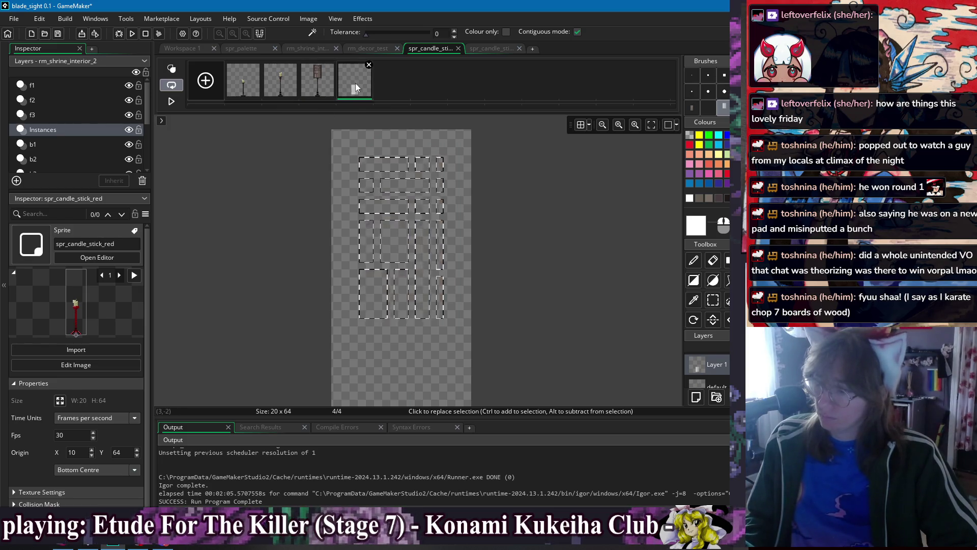
{"action": "key", "text": "f"}
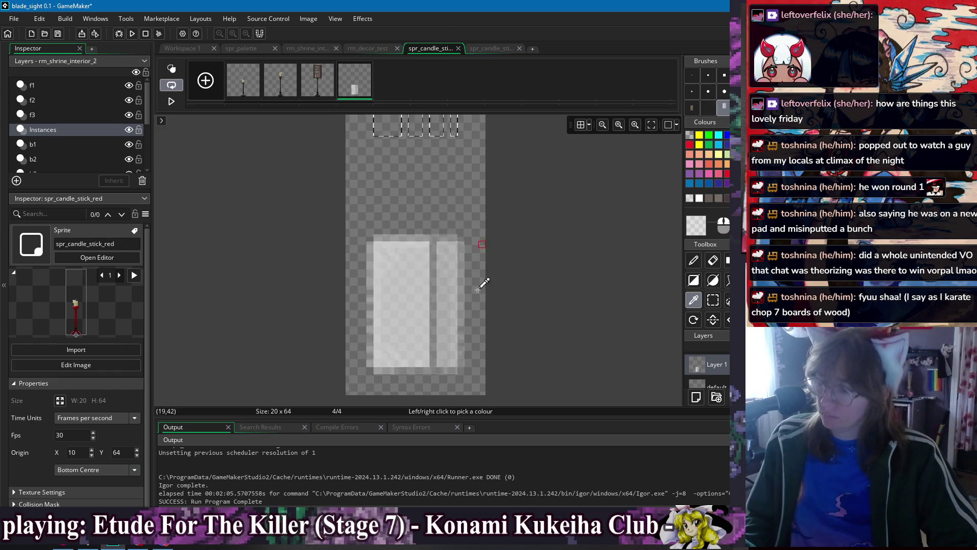
{"action": "left_click", "coordinate": [417, 197]}
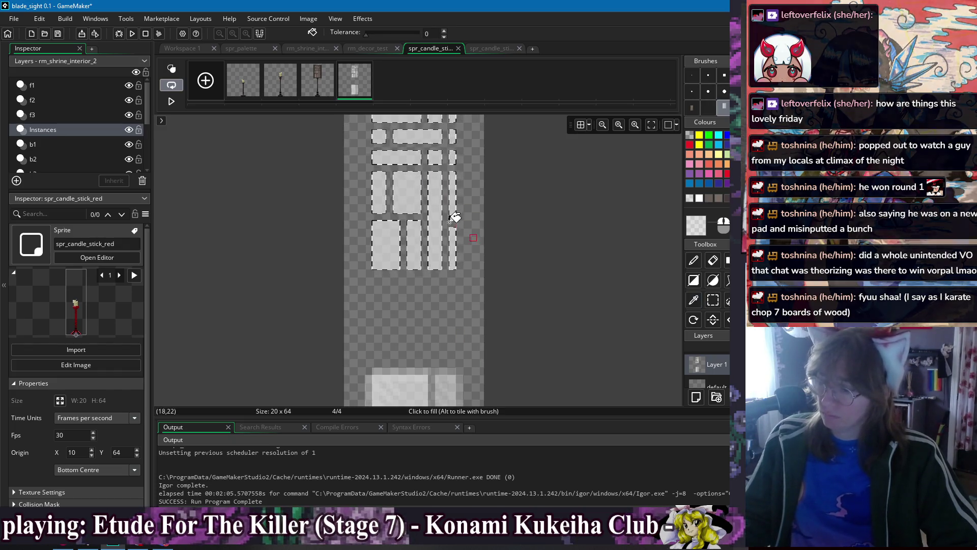
{"action": "scroll", "coordinate": [506, 243], "scroll_direction": "down", "scroll_amount": 3}
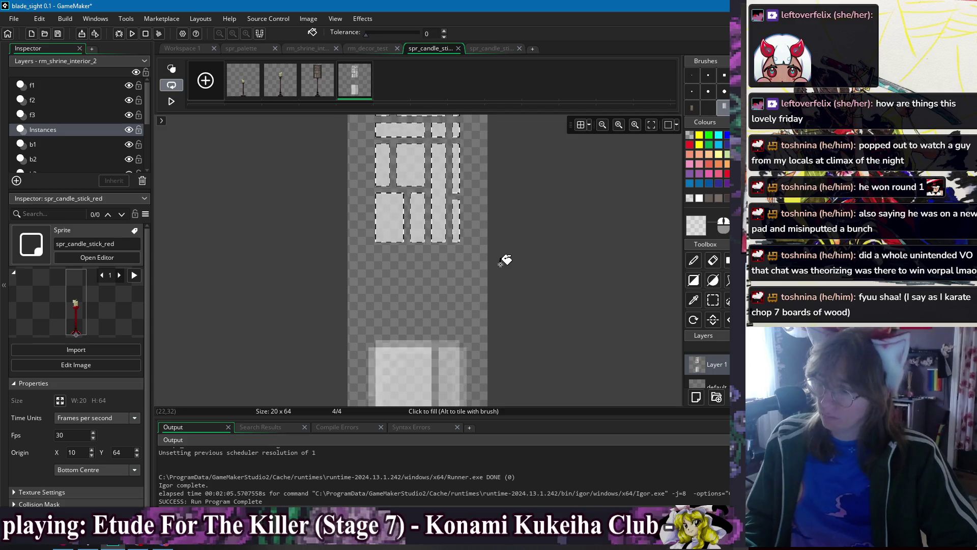
{"action": "scroll", "coordinate": [499, 219], "scroll_direction": "down", "scroll_amount": 2}
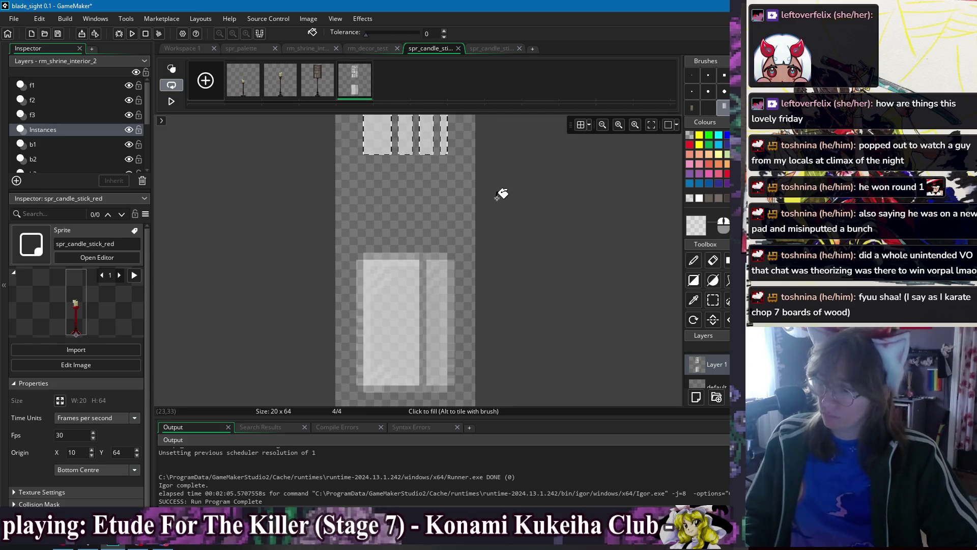
{"action": "scroll", "coordinate": [408, 284], "scroll_direction": "up", "scroll_amount": 1}
Pencil thin strips along the panels' left edge, row 6 and column 16
{"action": "key", "text": "p"}
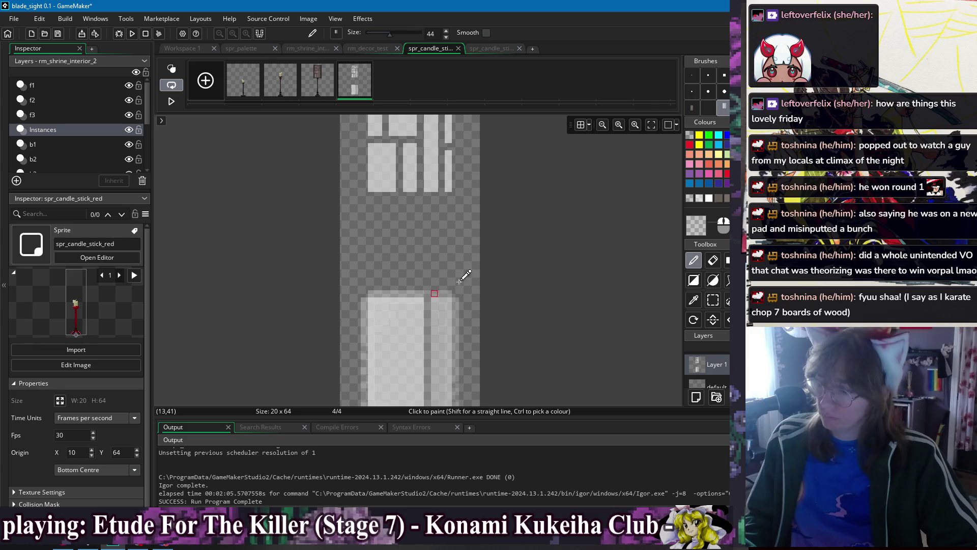
{"action": "left_click", "coordinate": [692, 77]}
{"action": "scroll", "coordinate": [517, 255], "scroll_direction": "down", "scroll_amount": 2}
{"action": "scroll", "coordinate": [392, 233], "scroll_direction": "up", "scroll_amount": 2}
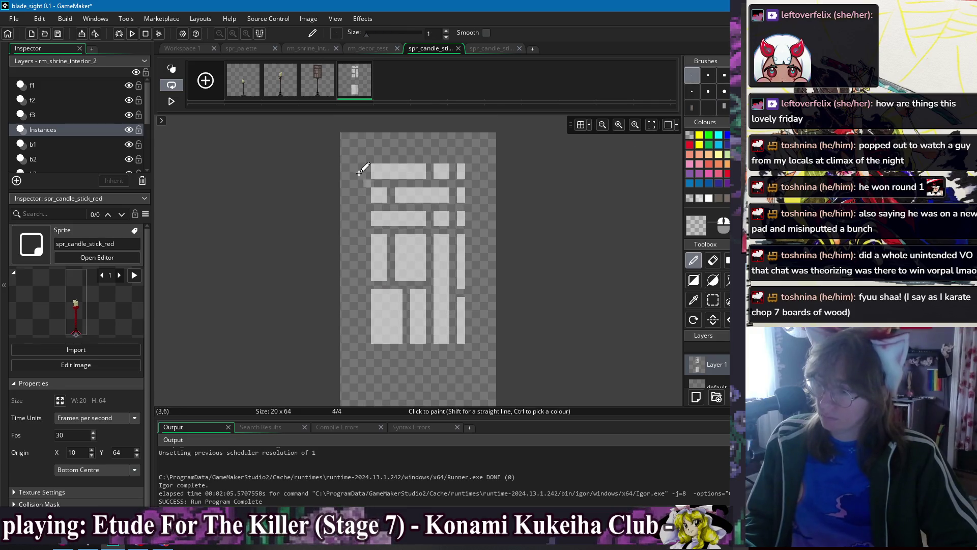
{"action": "left_click_drag", "start_coordinate": [365, 217], "coordinate": [373, 327]}
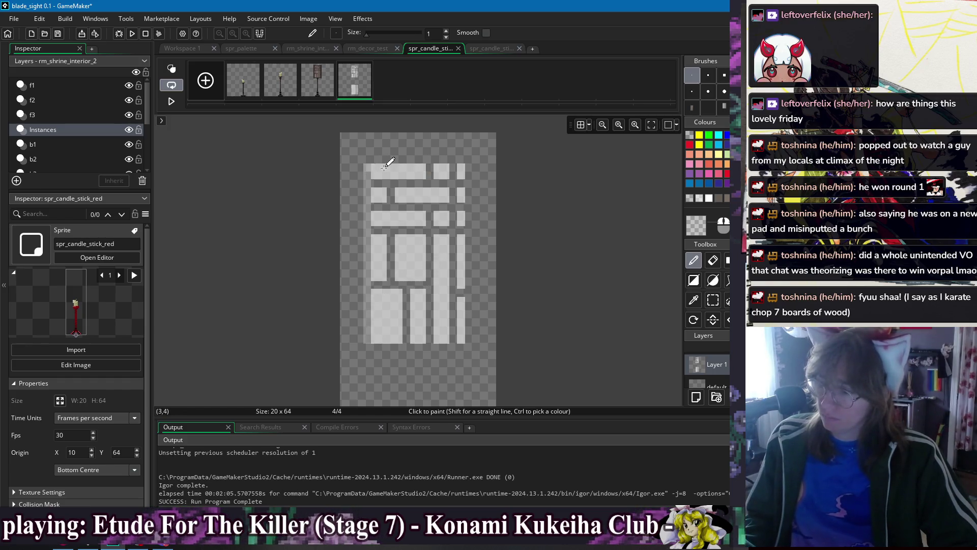
{"action": "mouse_move", "coordinate": [405, 182]}
{"action": "left_mouse_down"}
{"action": "mouse_move", "coordinate": [373, 182]}
{"action": "mouse_move", "coordinate": [429, 206]}
{"action": "left_mouse_up"}
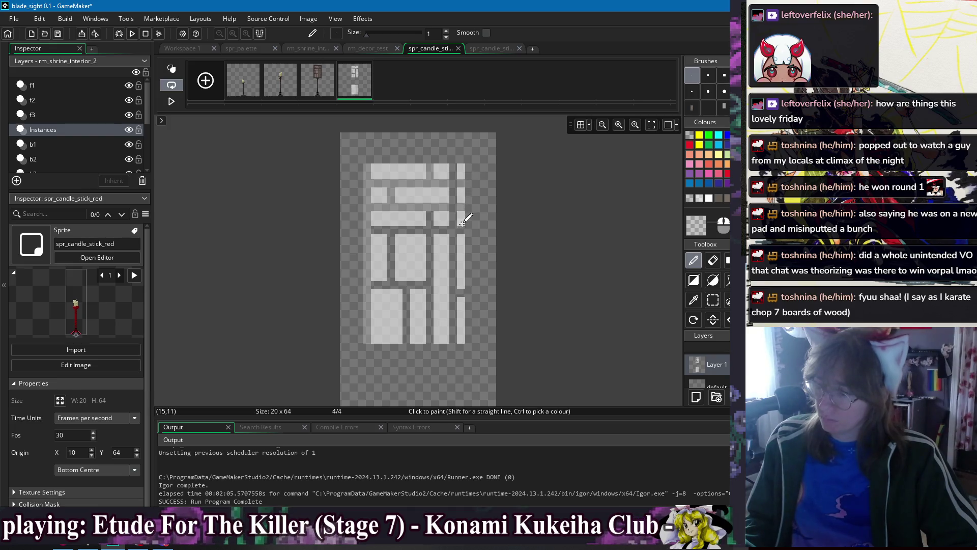
{"action": "left_click_drag", "start_coordinate": [467, 341], "coordinate": [472, 172]}
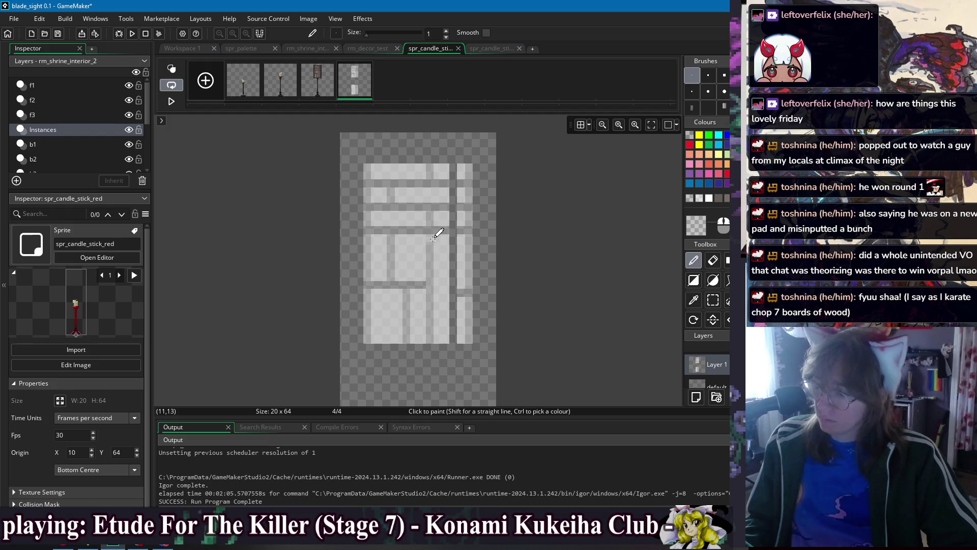
Select and delete the lower panel copy on frame 4
{"action": "scroll", "coordinate": [529, 277], "scroll_direction": "down", "scroll_amount": 2}
{"action": "scroll", "coordinate": [519, 263], "scroll_direction": "down", "scroll_amount": 3}
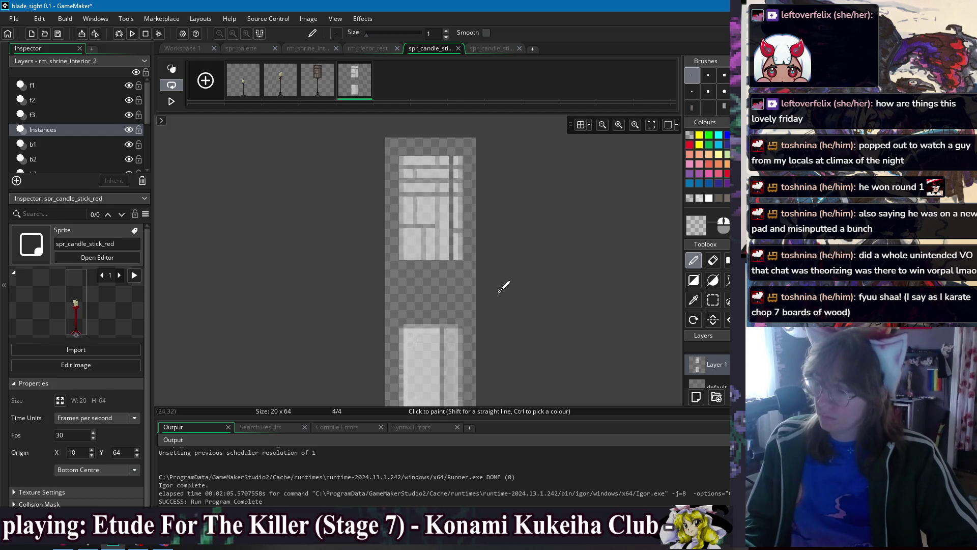
{"action": "scroll", "coordinate": [479, 312], "scroll_direction": "down", "scroll_amount": 2}
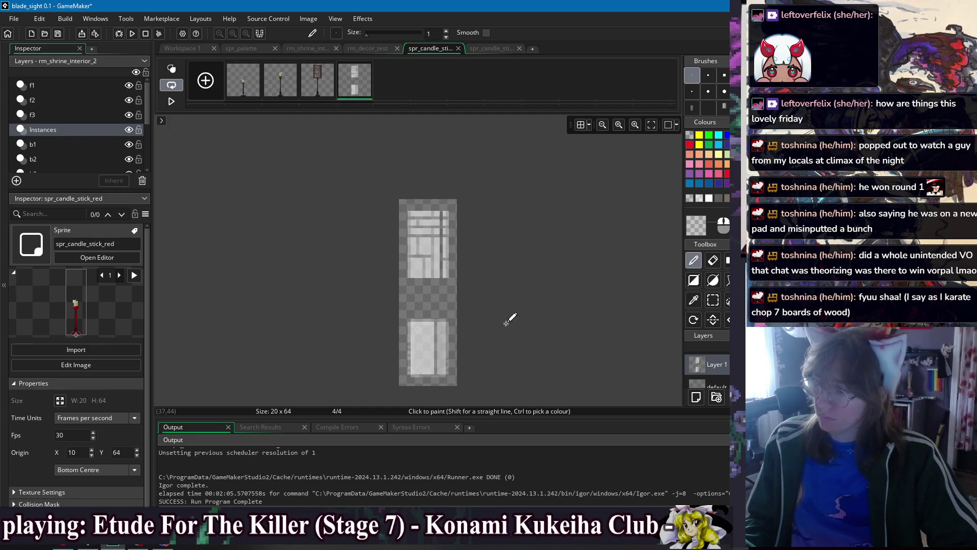
{"action": "key", "text": "s"}
{"action": "left_click_drag", "start_coordinate": [378, 274], "coordinate": [458, 375]}
{"action": "key", "text": "Delete"}
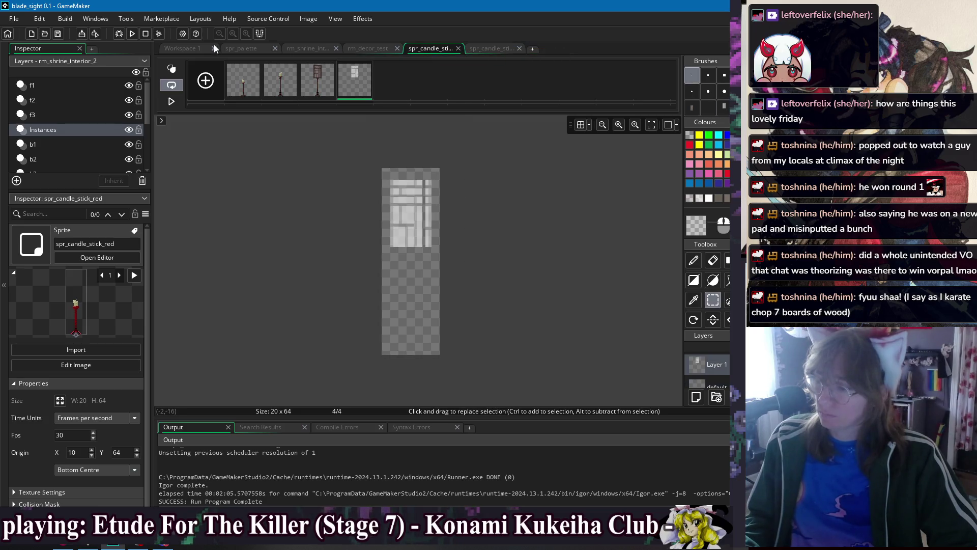
Close the spr_candle_stick_red window in Workspace 1
{"action": "left_click", "coordinate": [186, 49]}
{"action": "left_click", "coordinate": [677, 88]}
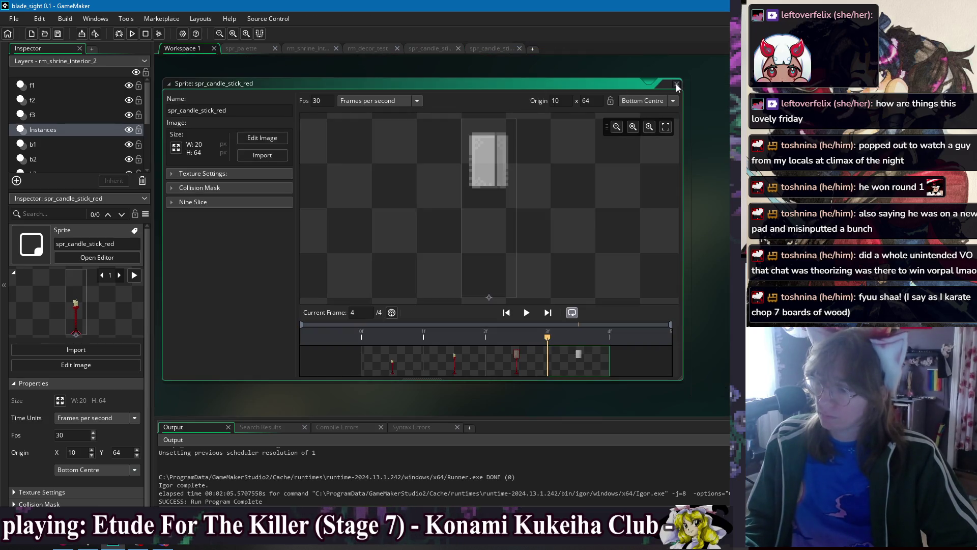
{"action": "left_click", "coordinate": [678, 85]}
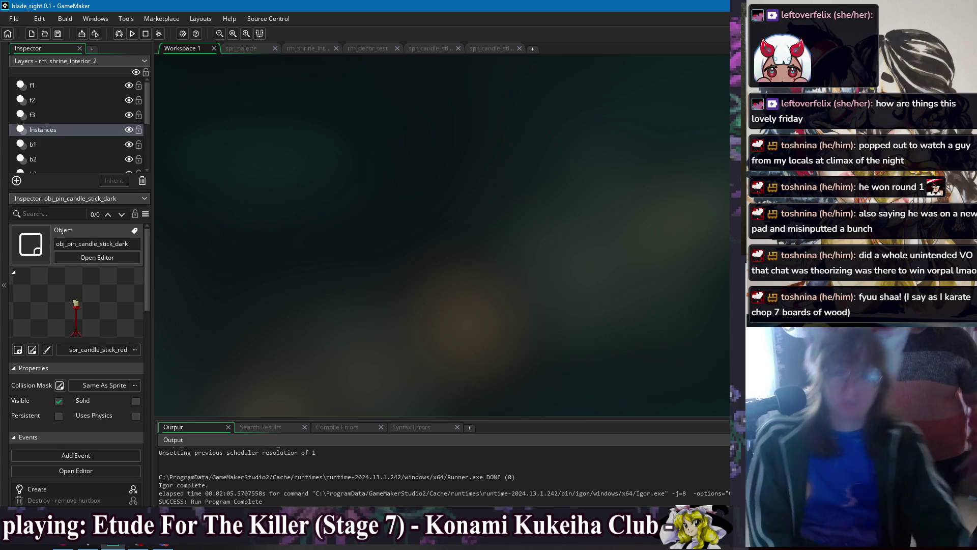
Open obj_pin_candle_stick_dark's Create event and measure the candlestick sprite's three frames
{"action": "left_click", "coordinate": [96, 257]}
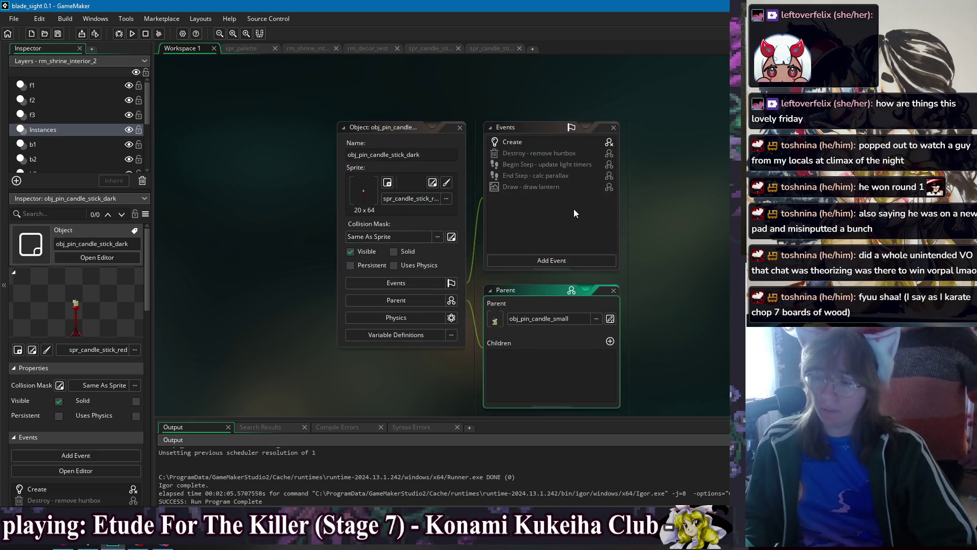
{"action": "mouse_move", "coordinate": [526, 147]}
{"action": "left_mouse_down"}
{"action": "mouse_move", "coordinate": [533, 127]}
{"action": "mouse_move", "coordinate": [630, 238]}
{"action": "mouse_move", "coordinate": [514, 260]}
{"action": "mouse_move", "coordinate": [341, 220]}
{"action": "mouse_move", "coordinate": [341, 197]}
{"action": "left_mouse_up"}
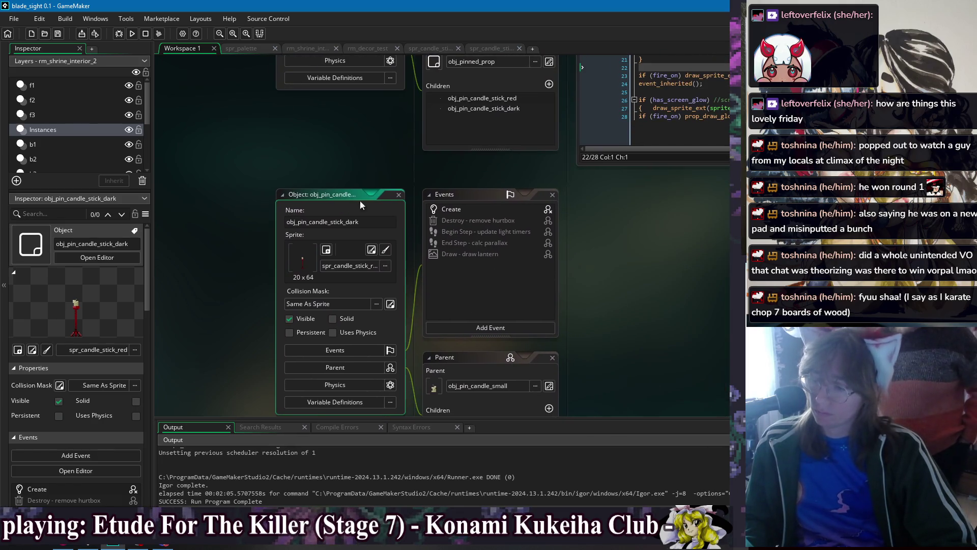
{"action": "double_click", "coordinate": [481, 210]}
{"action": "mouse_move", "coordinate": [700, 180]}
{"action": "left_mouse_down"}
{"action": "mouse_move", "coordinate": [628, 171]}
{"action": "mouse_move", "coordinate": [393, 223]}
{"action": "mouse_move", "coordinate": [377, 191]}
{"action": "left_mouse_up"}
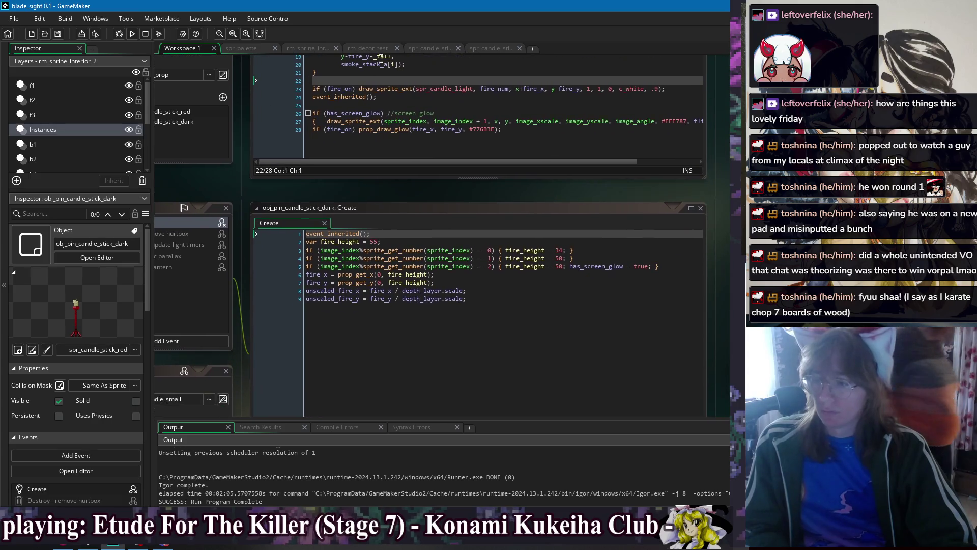
{"action": "left_click", "coordinate": [494, 48]}
{"action": "left_click", "coordinate": [441, 48]}
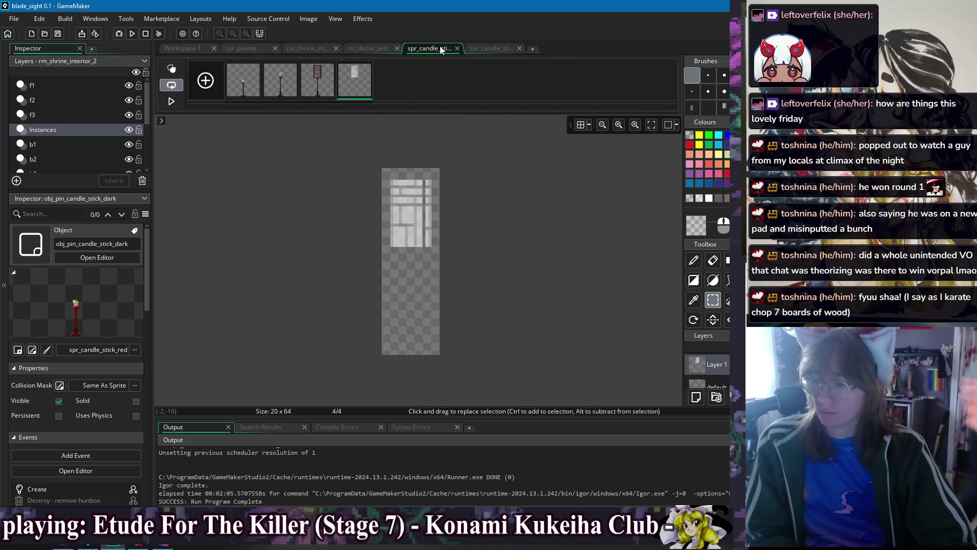
{"action": "left_click", "coordinate": [247, 88]}
{"action": "scroll", "coordinate": [406, 352], "scroll_direction": "up", "scroll_amount": 1}
{"action": "left_click_drag", "start_coordinate": [416, 356], "coordinate": [416, 208]}
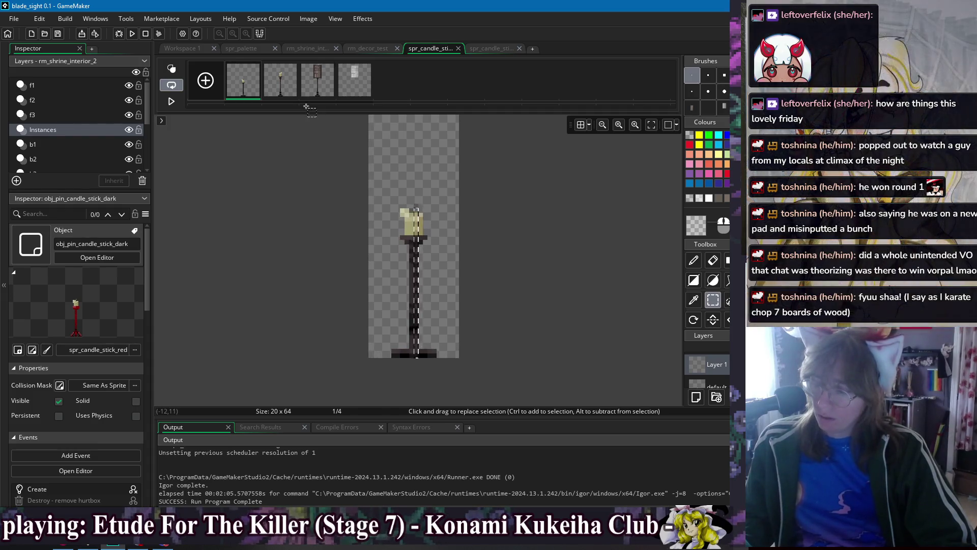
{"action": "key", "text": "Right"}
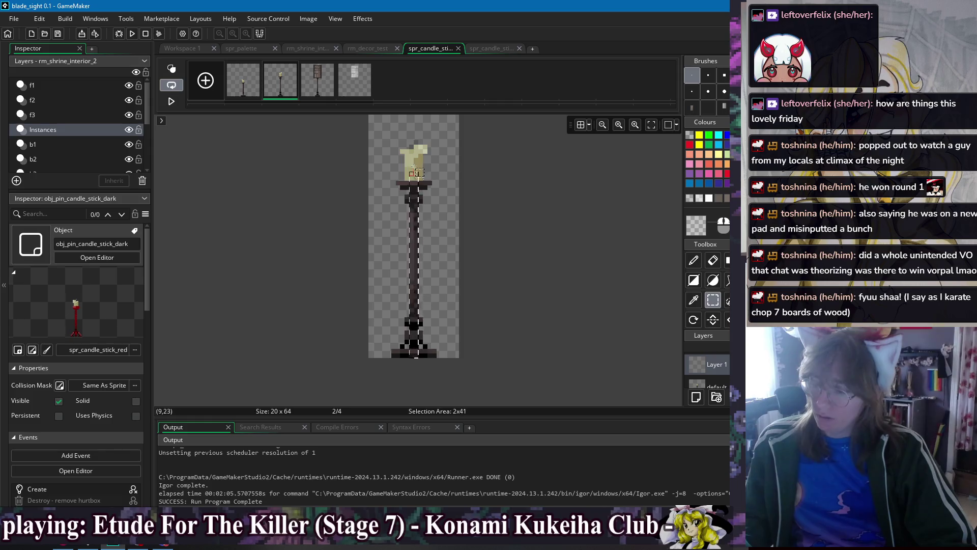
{"action": "left_click", "coordinate": [312, 86]}
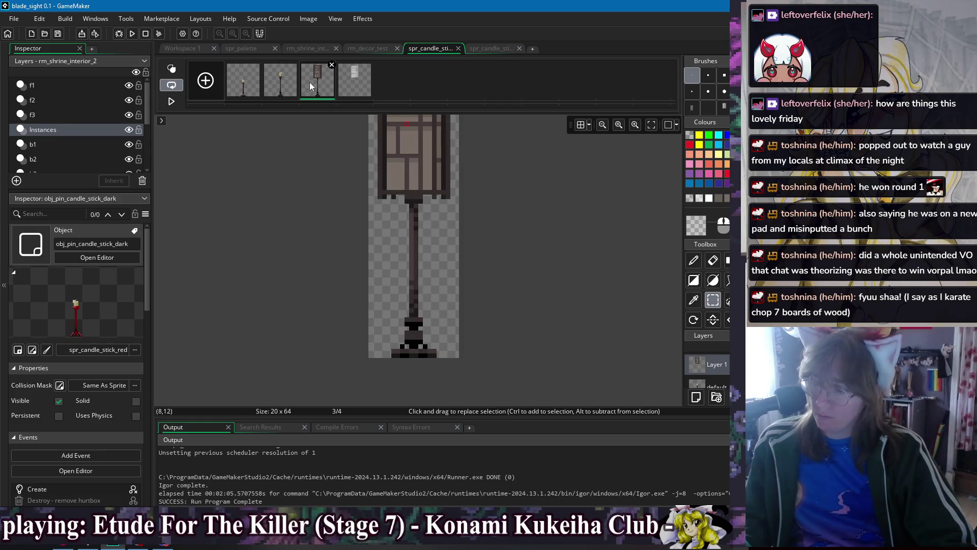
{"action": "left_click", "coordinate": [186, 51]}
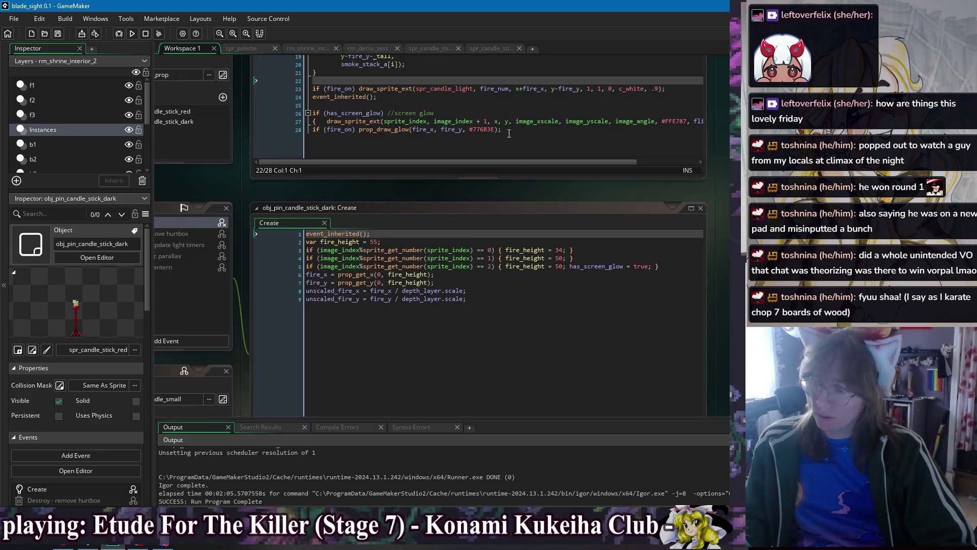
Change the Create event's fire_height values to 33, 47 and 47
{"action": "left_click", "coordinate": [560, 251]}
{"action": "double_click", "coordinate": [559, 258]}
{"action": "type", "text": "47"}
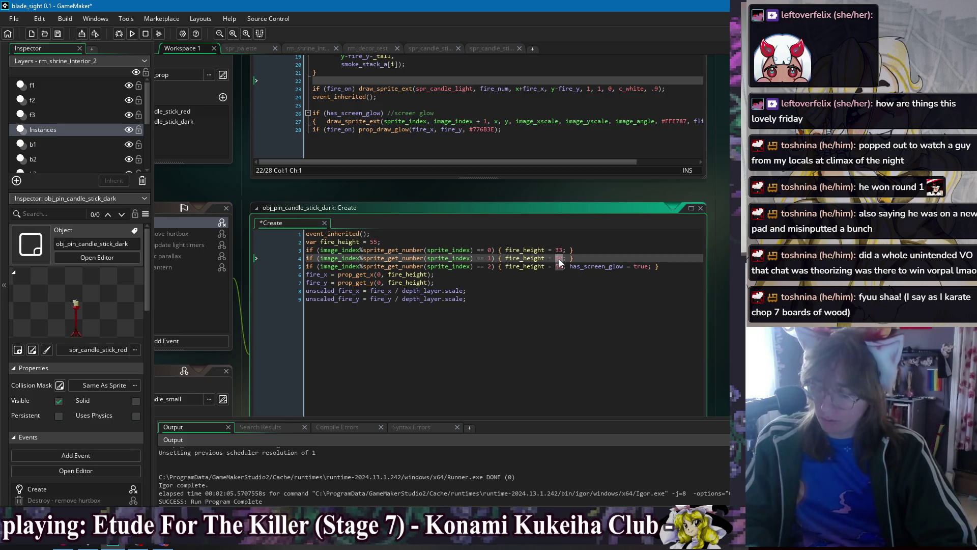
{"action": "double_click", "coordinate": [558, 266]}
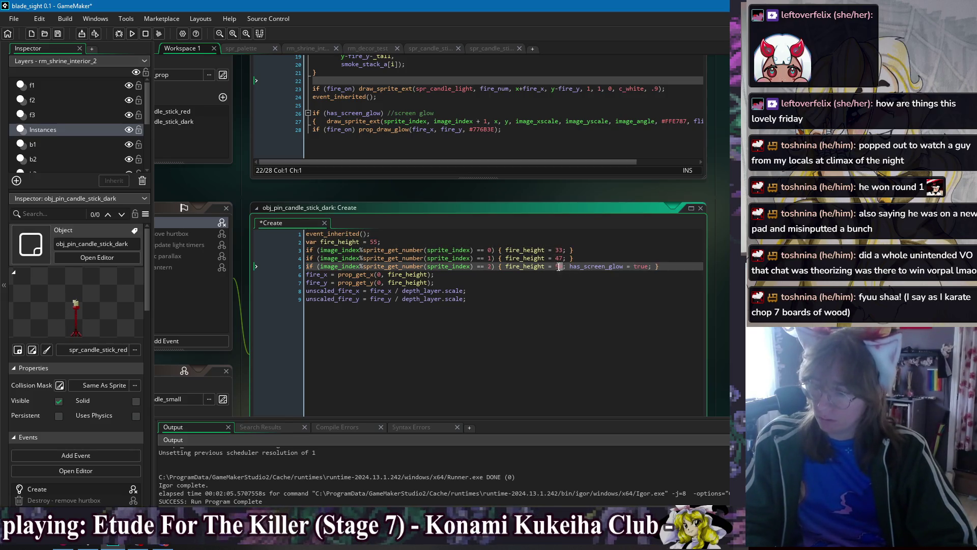
{"action": "type", "text": "47"}
{"action": "key", "text": "Down"}
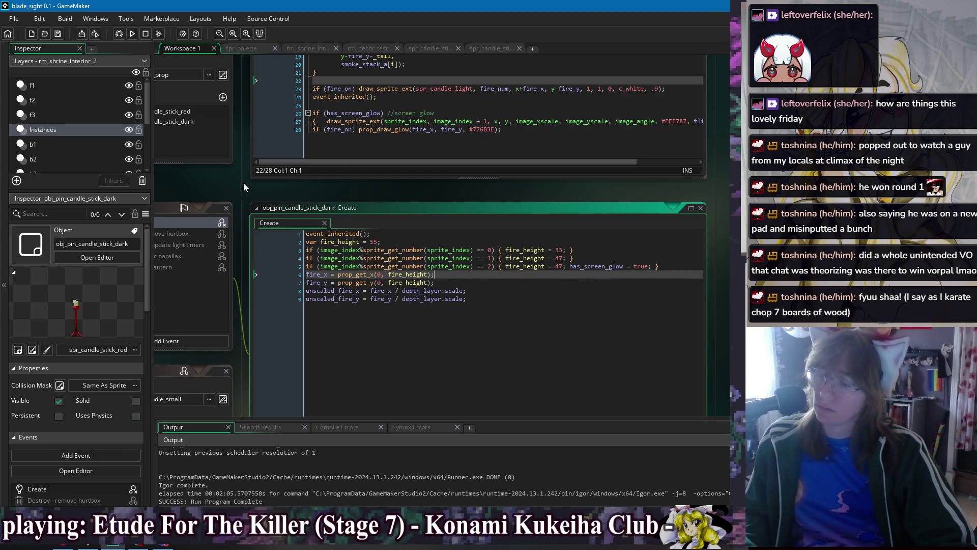
{"action": "left_click_drag", "start_coordinate": [242, 182], "coordinate": [476, 197]}
{"action": "scroll", "coordinate": [318, 195], "scroll_direction": "up", "scroll_amount": 4}
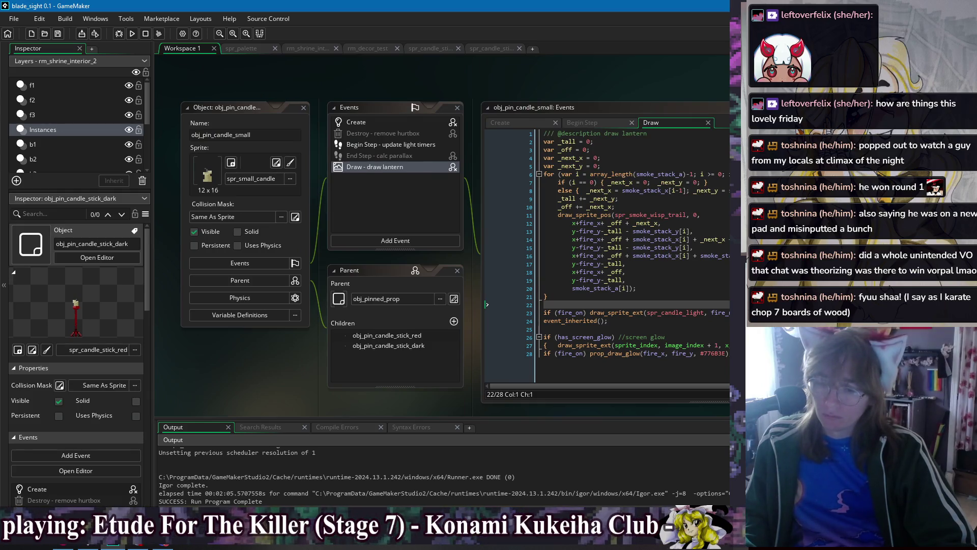
Rename obj_pin_candle_stick_dark_1 to obj_pin_candle_stick_metal and open spr_candle_stick_metal
{"action": "double_click", "coordinate": [389, 346]}
{"action": "left_click", "coordinate": [304, 84]}
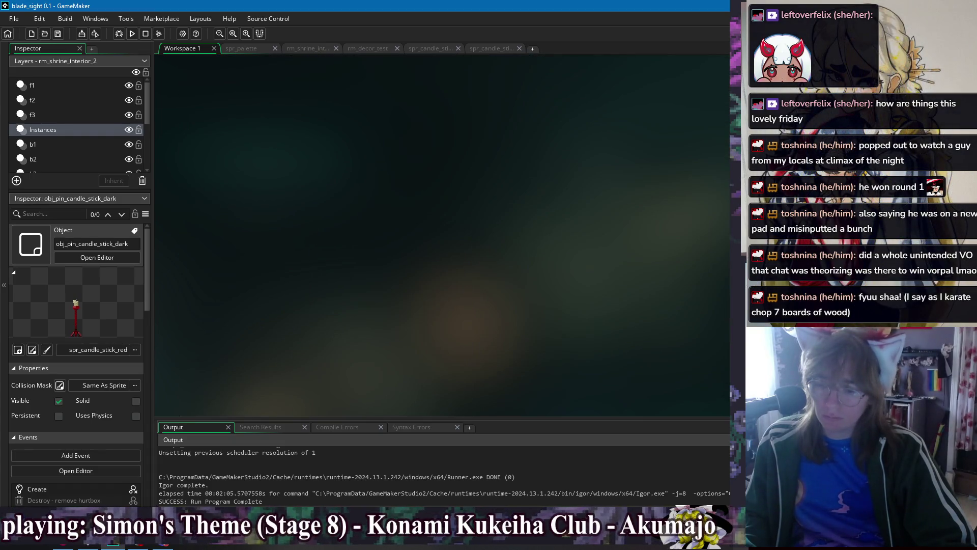
{"action": "type", "text": "_1"}
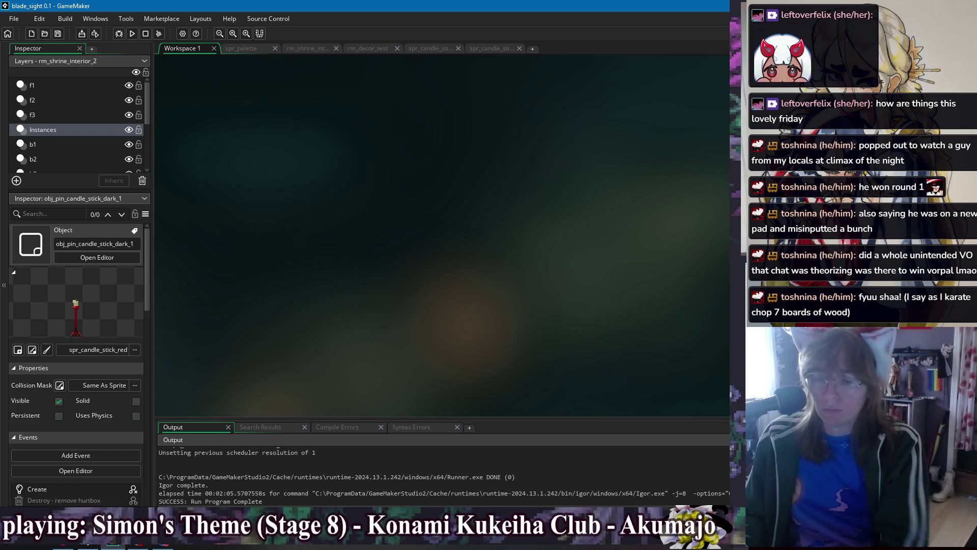
{"action": "key", "text": "BackSpace"}
{"action": "key", "text": "BackSpace"}
{"action": "key", "text": "BackSpace"}
{"action": "key", "text": "BackSpace"}
{"action": "key", "text": "BackSpace"}
{"action": "key", "text": "BackSpace"}
{"action": "type", "text": "metal"}
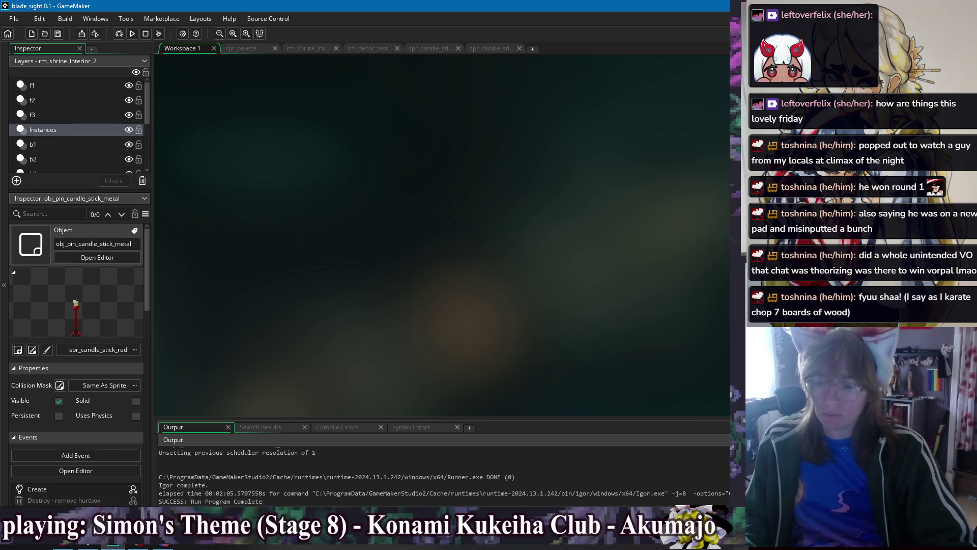
{"action": "left_click", "coordinate": [32, 350]}
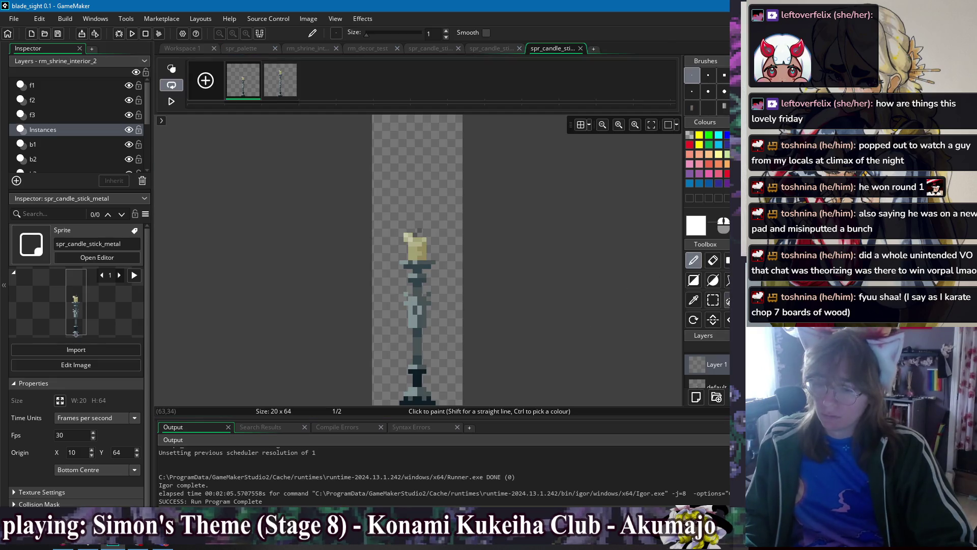
Measure the metal candlestick's stem on frames 1 and 2 with selections, then return to Workspace 1
{"action": "left_click", "coordinate": [713, 300]}
{"action": "left_click_drag", "start_coordinate": [408, 376], "coordinate": [408, 299]}
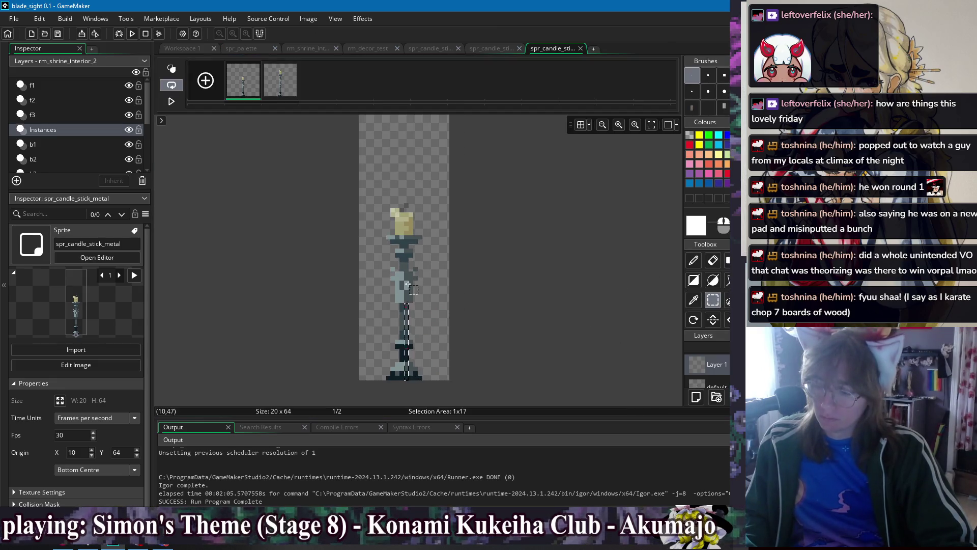
{"action": "left_click", "coordinate": [280, 80]}
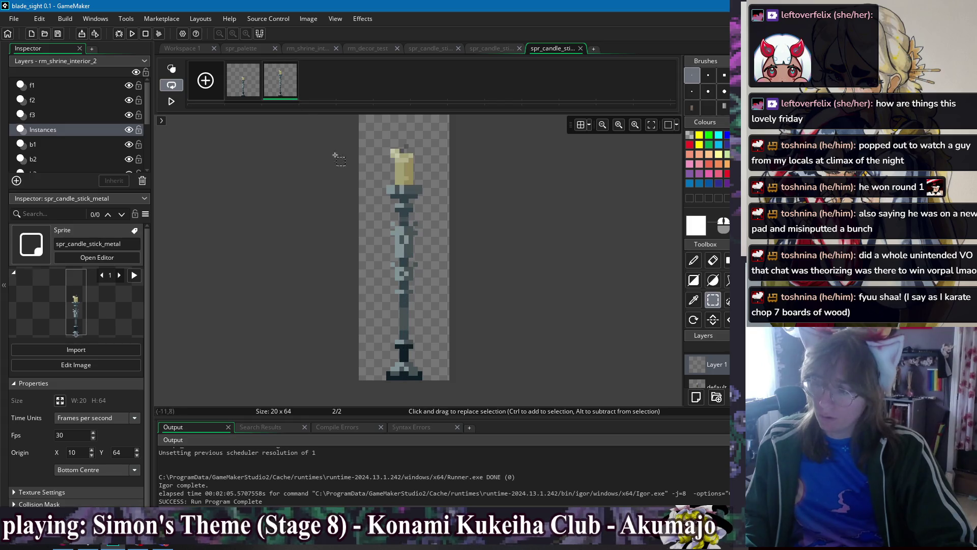
{"action": "left_click", "coordinate": [408, 377]}
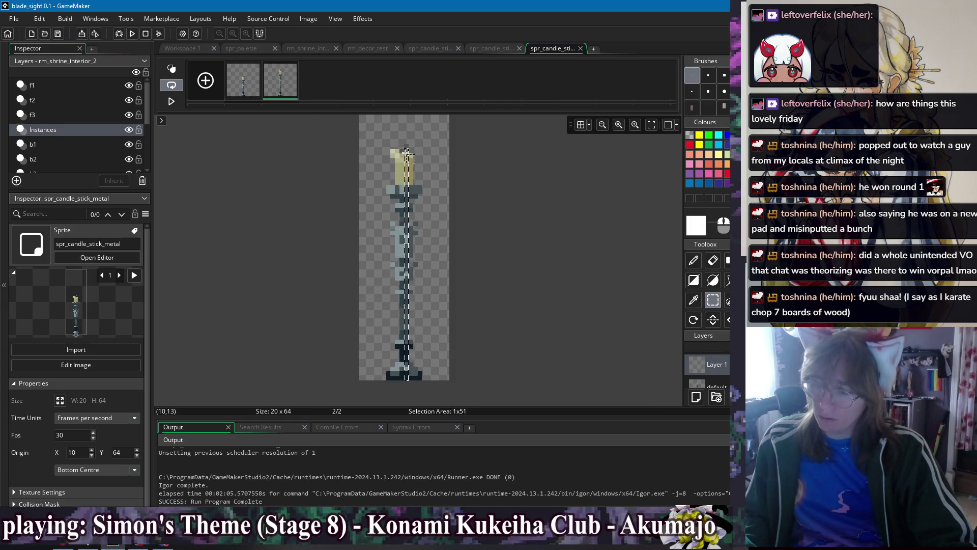
{"action": "left_click", "coordinate": [397, 127]}
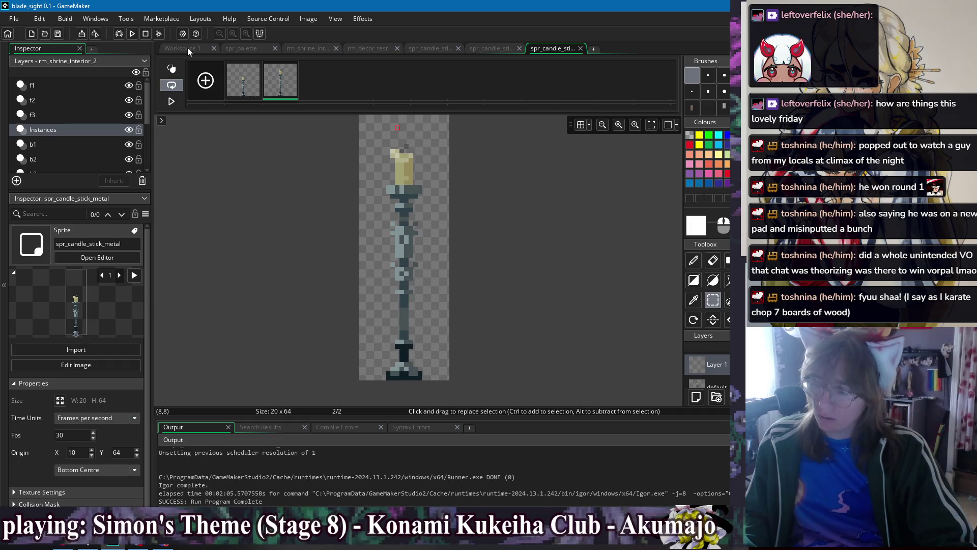
{"action": "left_click", "coordinate": [188, 48]}
{"action": "double_click", "coordinate": [457, 83]}
{"action": "right_click", "coordinate": [461, 72]}
Set the metal candle's fire heights to 37 and 50, remove the third line, and save
{"action": "mouse_move", "coordinate": [471, 81]}
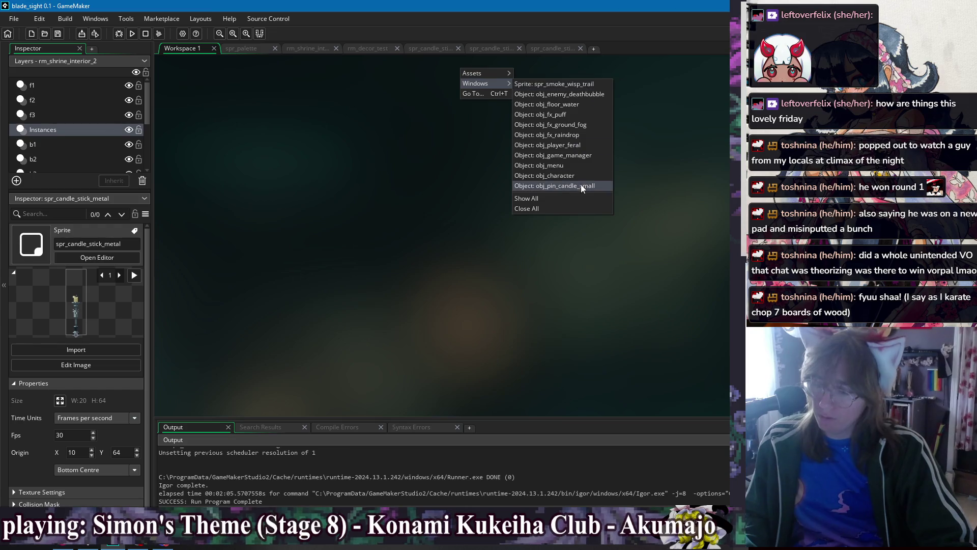
{"action": "left_click", "coordinate": [659, 193]}
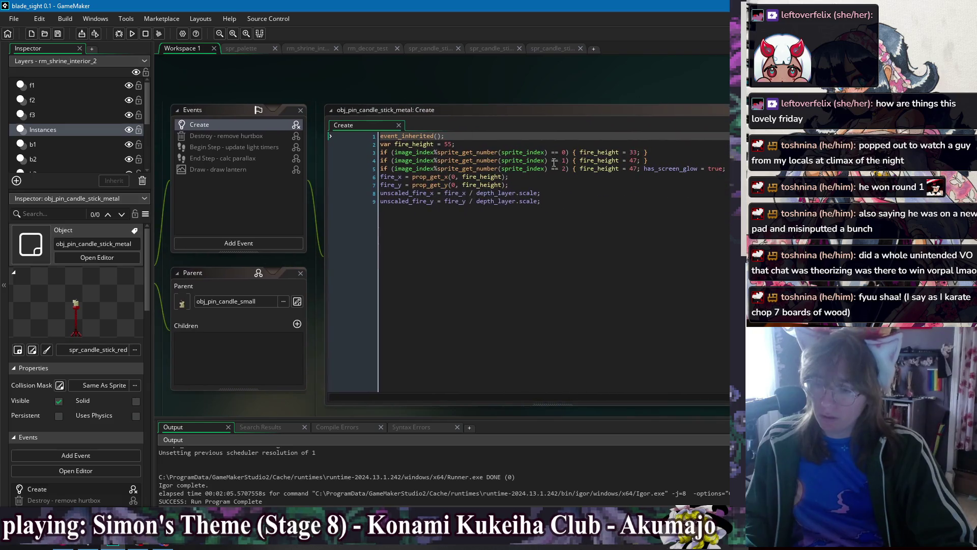
{"action": "left_click", "coordinate": [636, 152]}
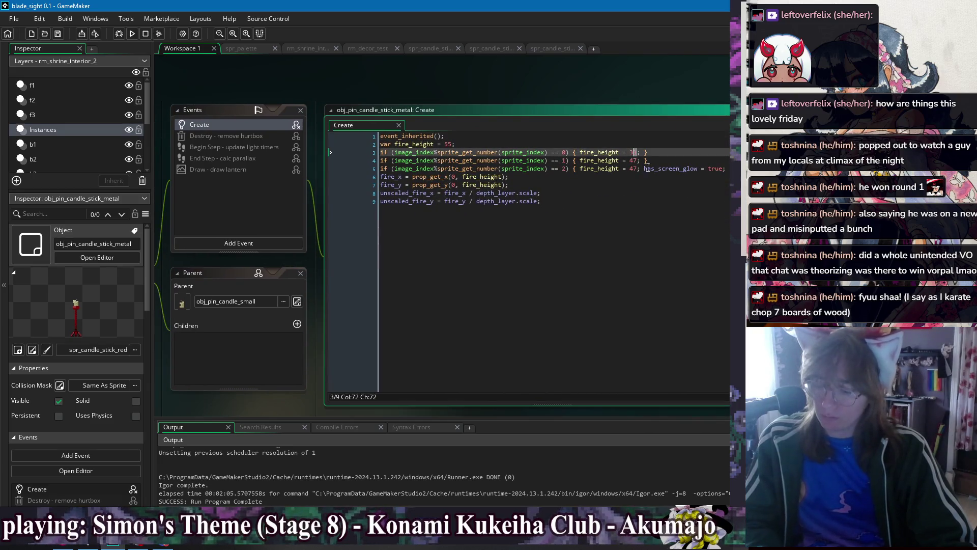
{"action": "type", "text": "7"}
{"action": "key", "text": "Down"}
{"action": "key", "text": "BackSpace"}
{"action": "key", "text": "Delete"}
{"action": "type", "text": "50"}
{"action": "key", "text": "End"}
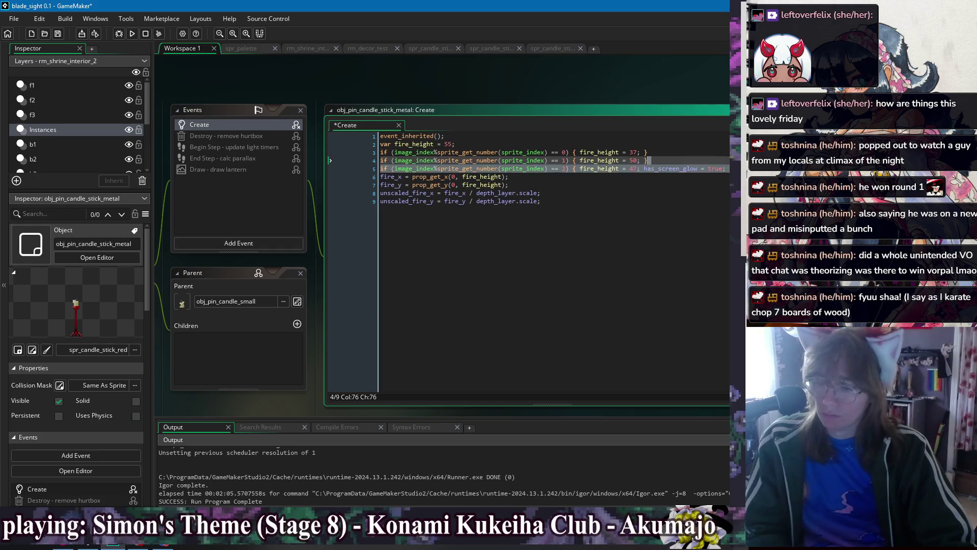
{"action": "key", "text": "Delete"}
{"action": "key", "text": "ctrl+s"}
Assign spr_candle_stick_metal as obj_pin_candle_stick_metal's sprite
{"action": "left_click", "coordinate": [297, 75]}
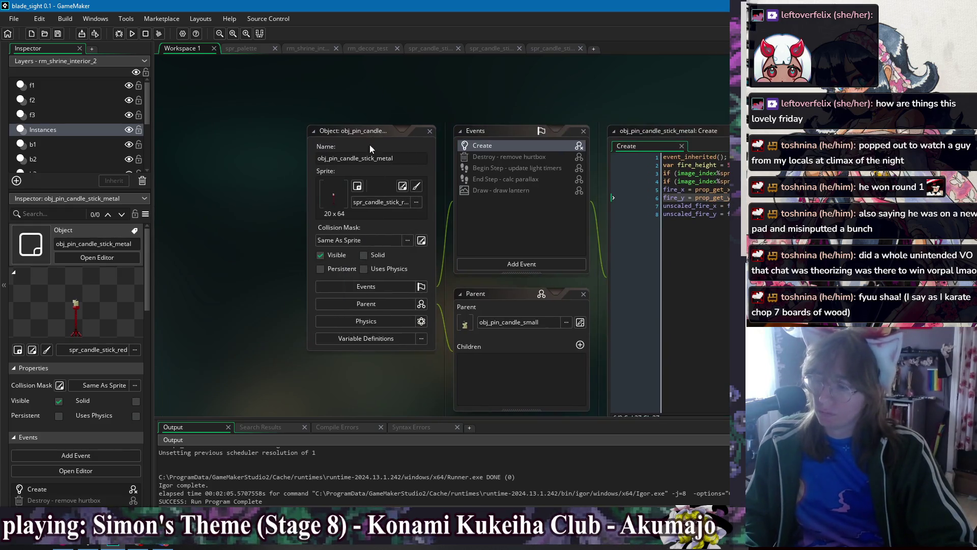
{"action": "left_click", "coordinate": [386, 203]}
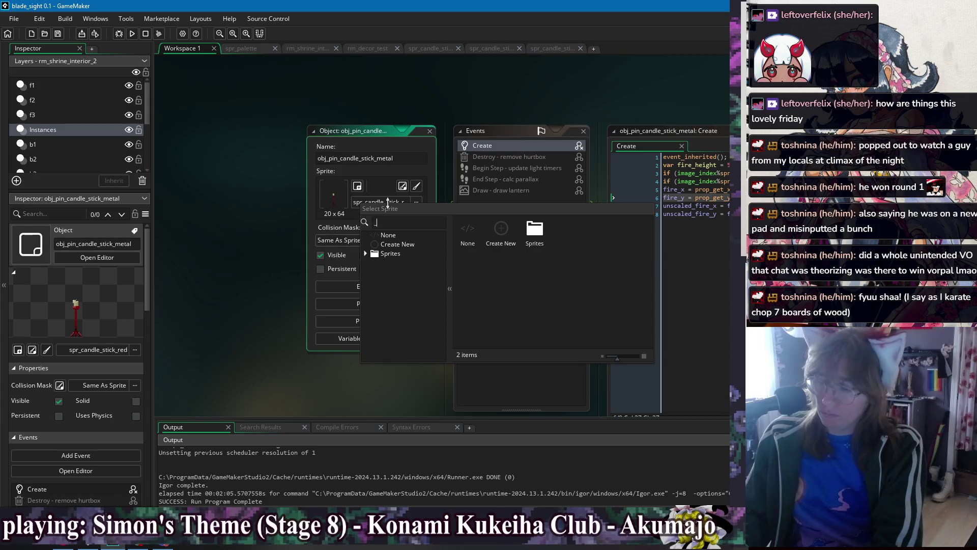
{"action": "type", "text": "_metal"}
{"action": "double_click", "coordinate": [534, 232]}
{"action": "double_click", "coordinate": [499, 236]}
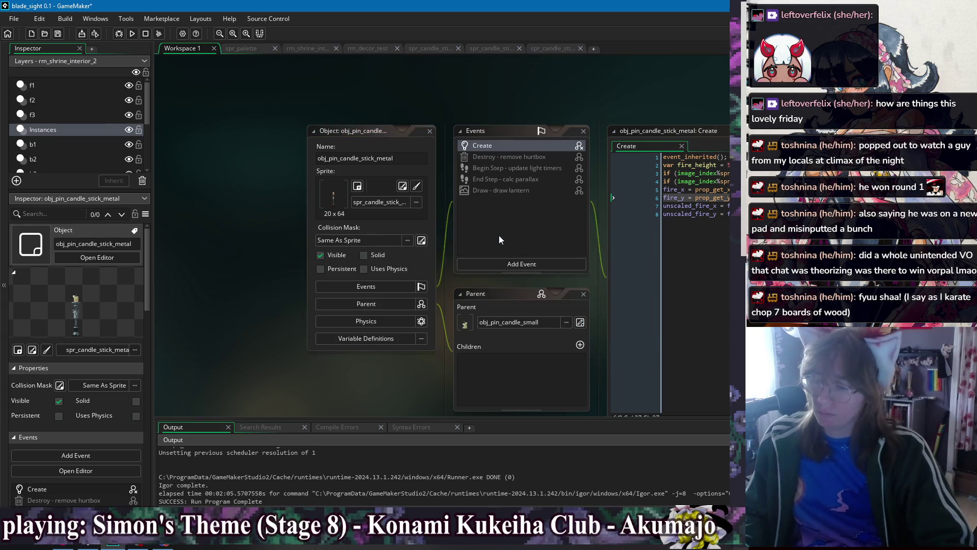
{"action": "left_click", "coordinate": [430, 131]}
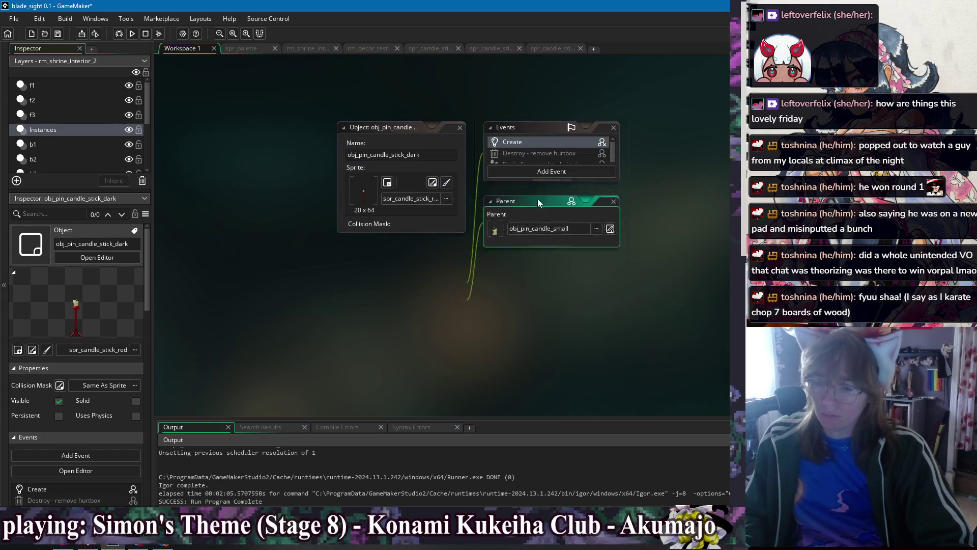
Search 'candle', assign spr_candle_stick_dark to obj_pin_candle_stick_dark, and close its editor
{"action": "left_click", "coordinate": [434, 198]}
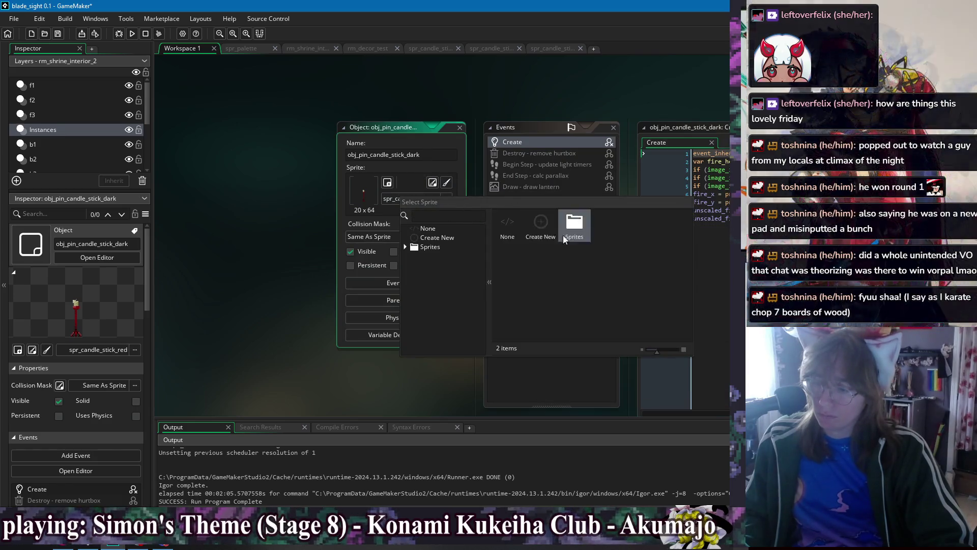
{"action": "type", "text": "candle"}
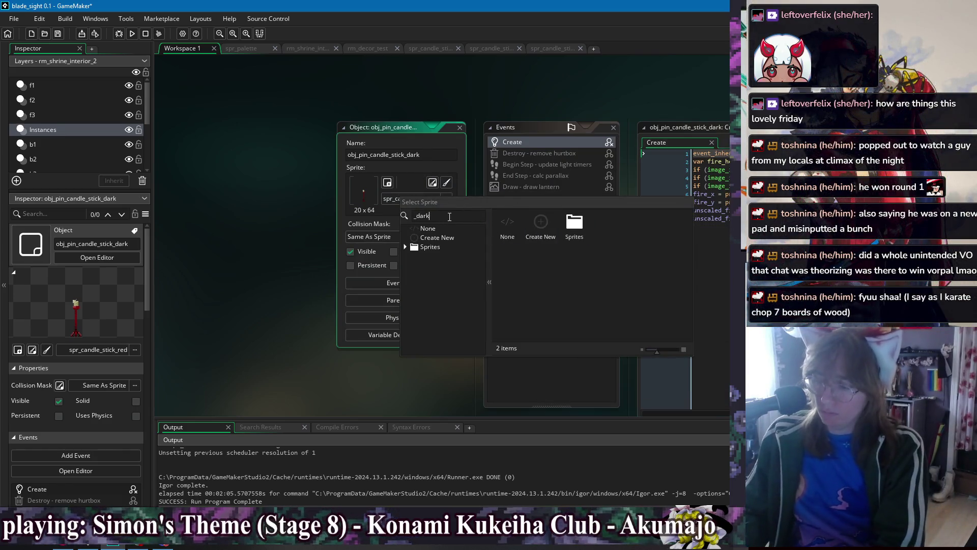
{"action": "double_click", "coordinate": [596, 269]}
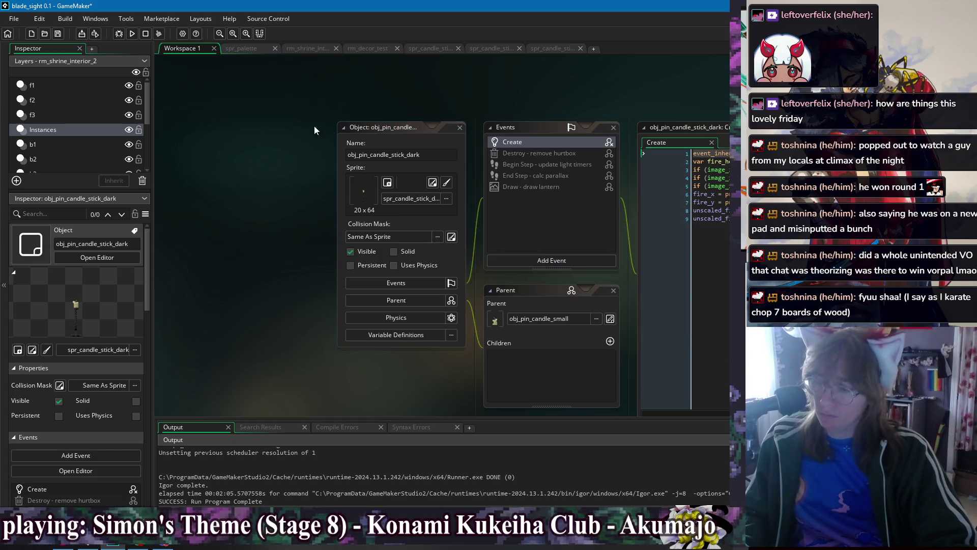
{"action": "left_click", "coordinate": [459, 128]}
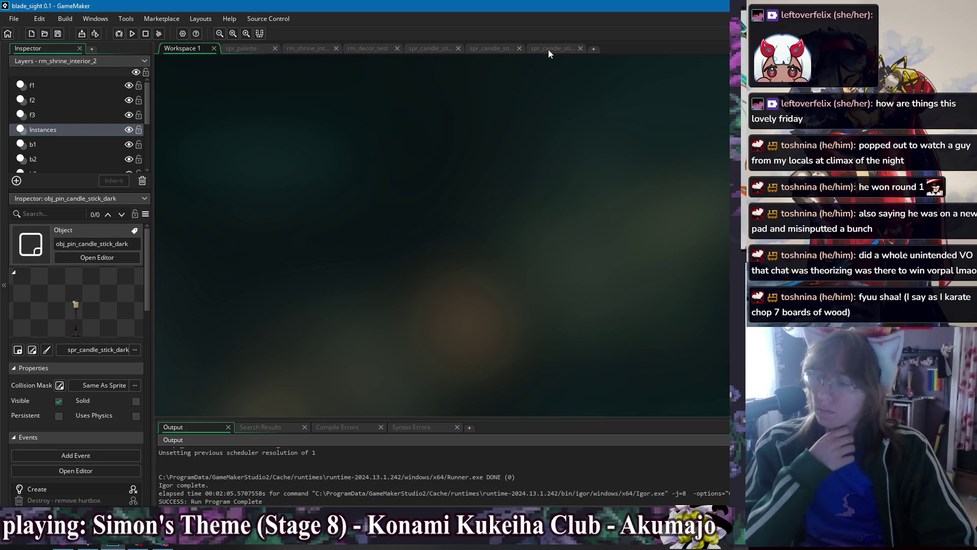
Close the sprite editors and place two candle sticks in rm_decor_test, one on frame 1
{"action": "left_click", "coordinate": [458, 48]}
{"action": "left_click", "coordinate": [458, 49]}
{"action": "left_click", "coordinate": [458, 48]}
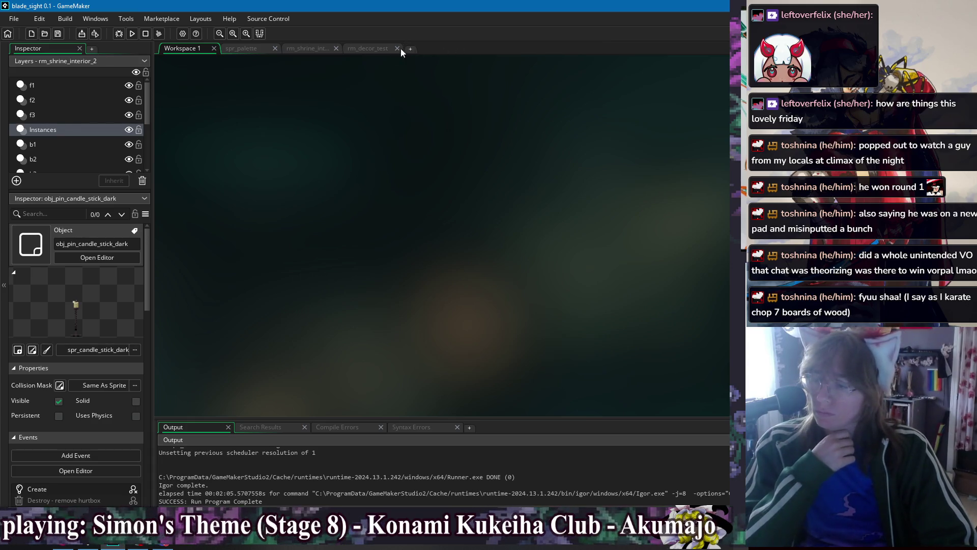
{"action": "left_click", "coordinate": [376, 49]}
{"action": "scroll", "coordinate": [662, 261], "scroll_direction": "right", "scroll_amount": 5}
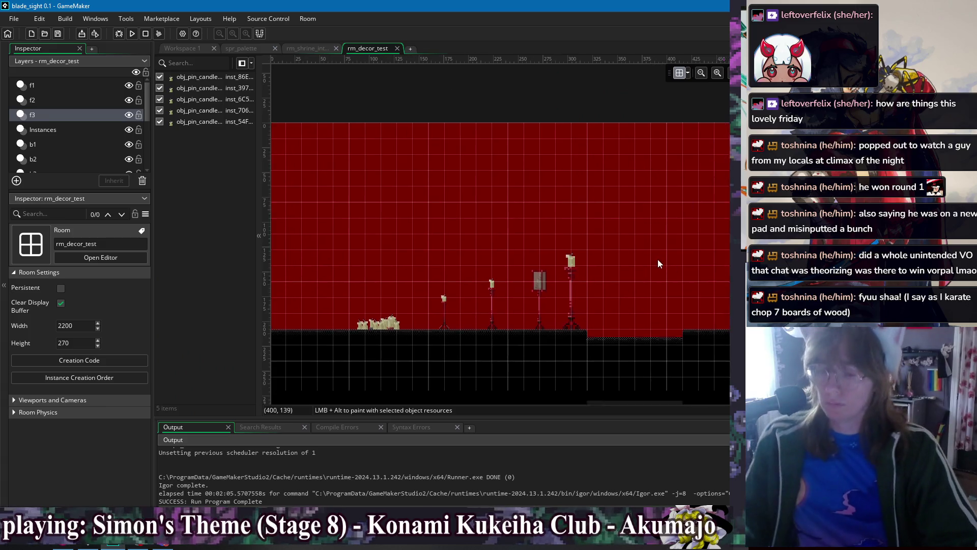
{"action": "left_click", "coordinate": [570, 300], "text": "alt"}
{"action": "scroll", "coordinate": [464, 268], "scroll_direction": "right", "scroll_amount": 6}
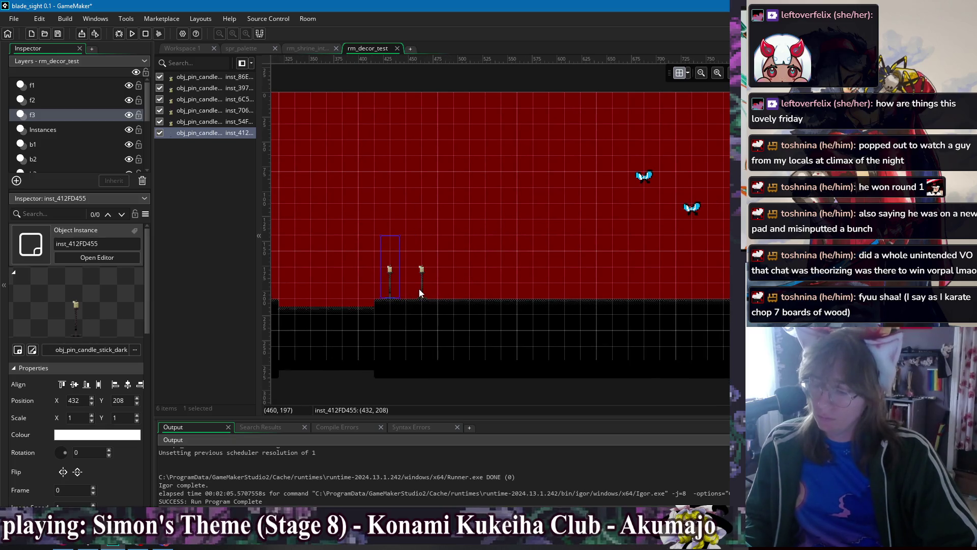
{"action": "left_click", "coordinate": [420, 289], "text": "alt"}
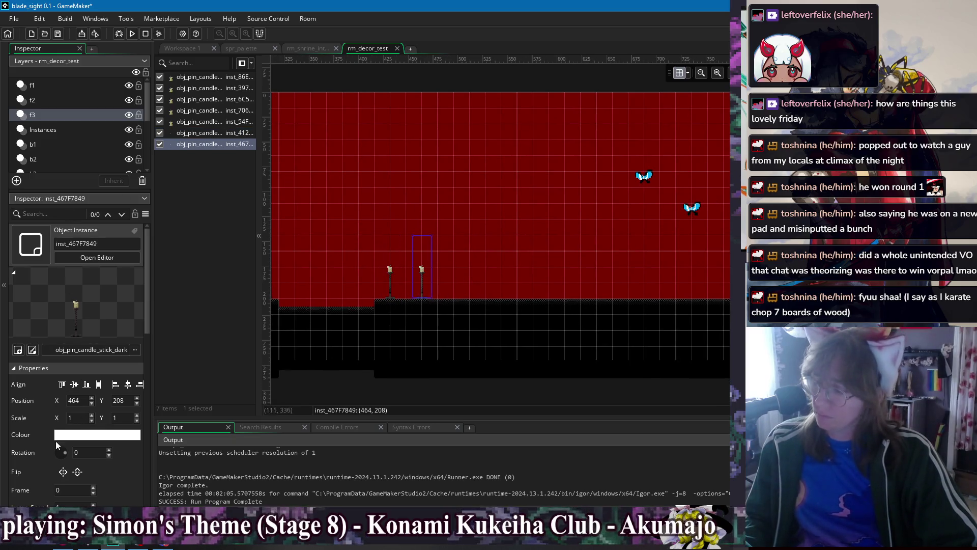
{"action": "scroll", "coordinate": [39, 453], "scroll_direction": "down", "scroll_amount": 3}
{"action": "scroll", "coordinate": [50, 451], "scroll_direction": "down", "scroll_amount": 2}
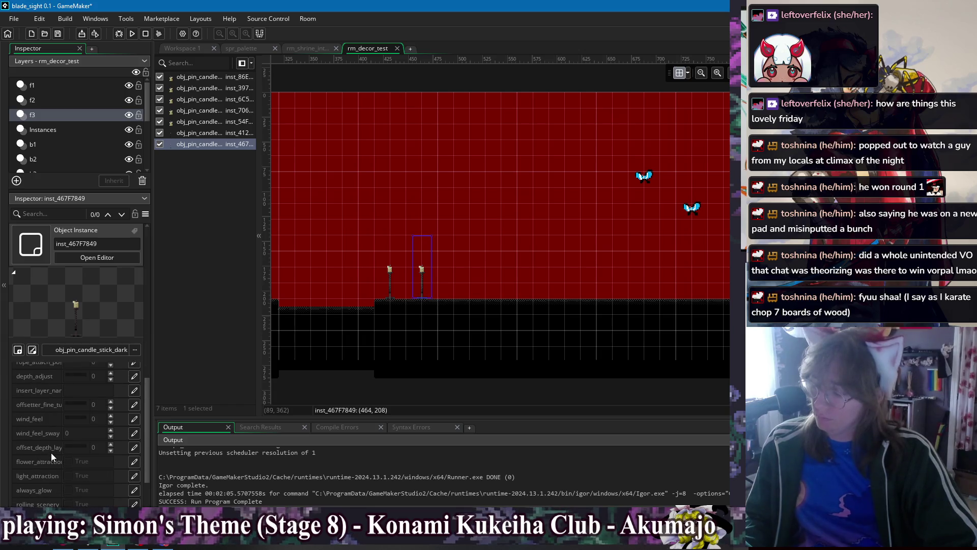
{"action": "scroll", "coordinate": [44, 468], "scroll_direction": "up", "scroll_amount": 3}
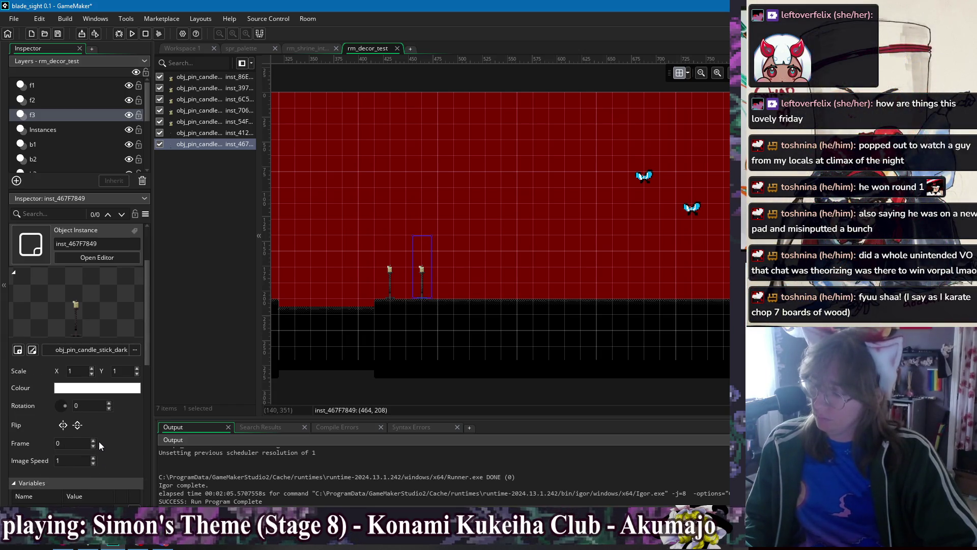
{"action": "left_click", "coordinate": [93, 441]}
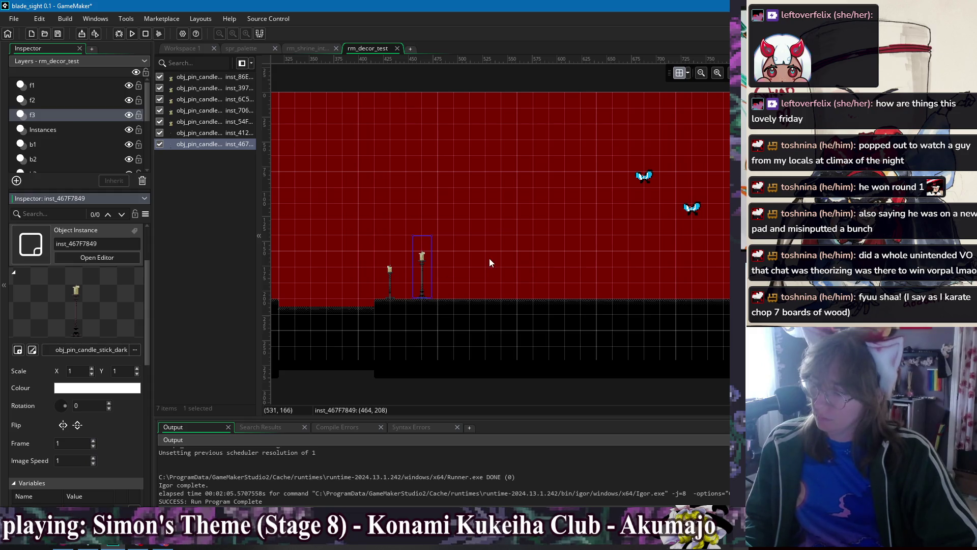
{"action": "left_click", "coordinate": [455, 294]}
Place another dark candle stick and step its frame up to the lantern image
{"action": "left_click", "coordinate": [456, 297], "text": "alt"}
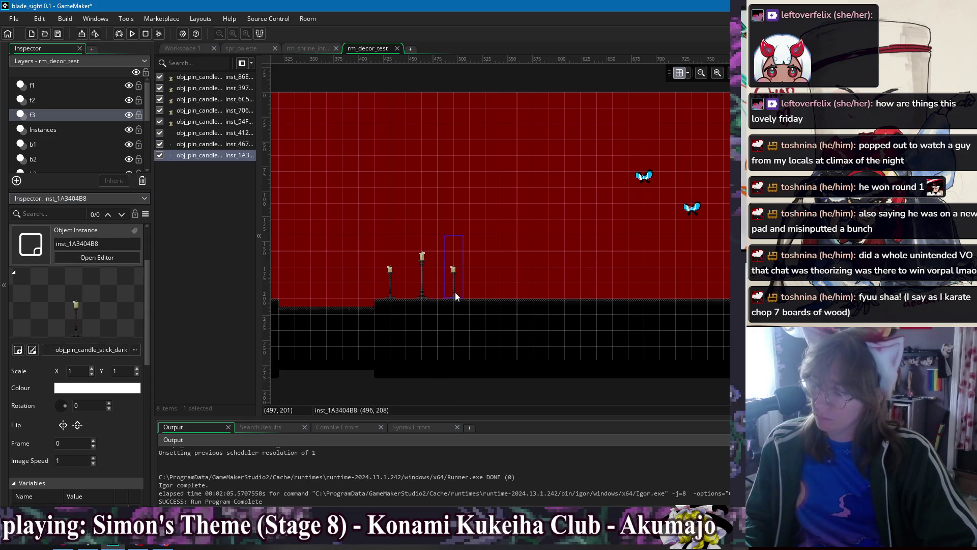
{"action": "left_click", "coordinate": [94, 447]}
{"action": "left_click", "coordinate": [94, 440]}
{"action": "left_click", "coordinate": [94, 440]}
{"action": "left_click", "coordinate": [93, 440]}
{"action": "left_click", "coordinate": [504, 216]}
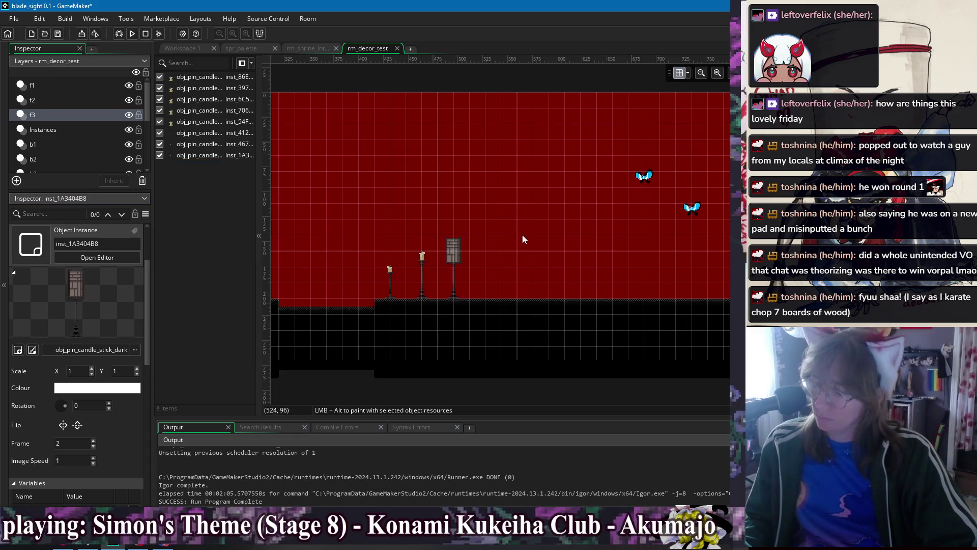
Place three metal candle sticks, setting two of them to different frames
{"action": "left_click_drag", "start_coordinate": [499, 298], "coordinate": [492, 299]}
{"action": "left_click", "coordinate": [537, 294], "text": "alt"}
{"action": "left_click", "coordinate": [94, 442]}
{"action": "left_click", "coordinate": [500, 215]}
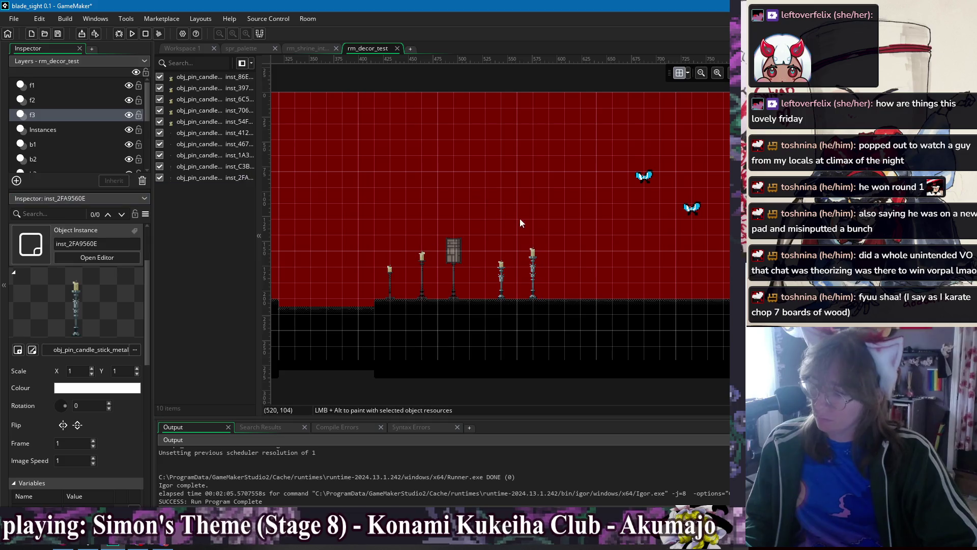
{"action": "left_click", "coordinate": [562, 298], "text": "alt"}
{"action": "left_click", "coordinate": [95, 442]}
{"action": "left_click", "coordinate": [95, 442]}
{"action": "left_click", "coordinate": [96, 442]}
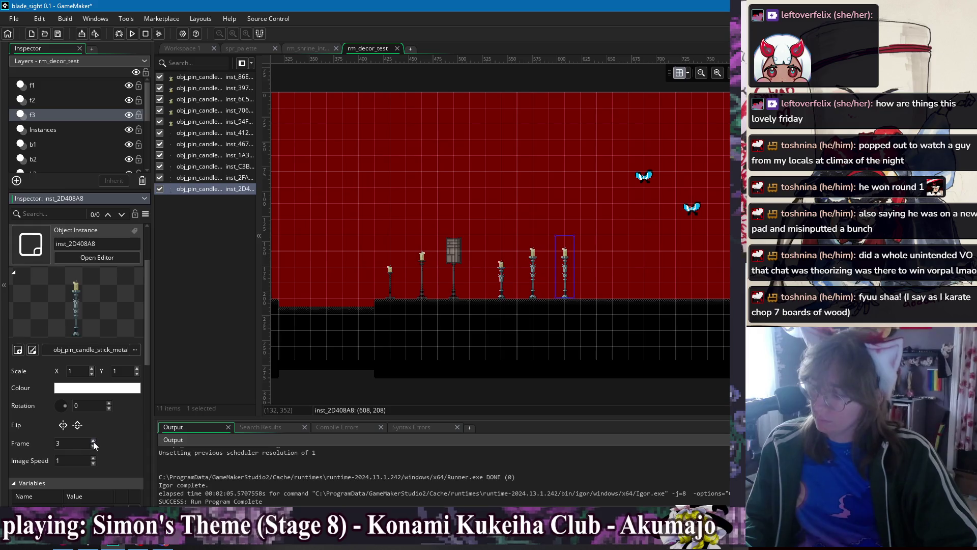
{"action": "left_click", "coordinate": [92, 449]}
{"action": "left_click", "coordinate": [93, 448]}
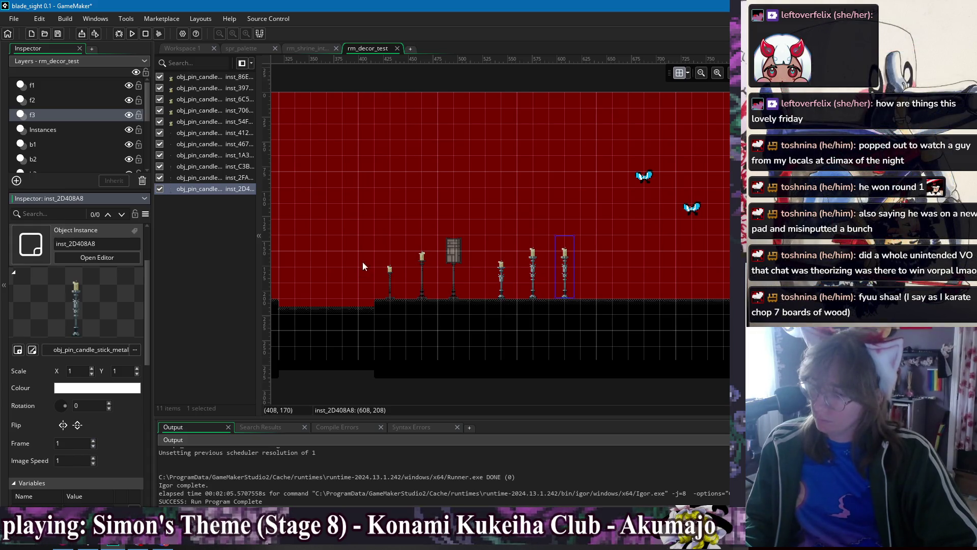
{"action": "left_click", "coordinate": [363, 138]}
Bring all the placed candles into view and run the game
{"action": "left_click_drag", "start_coordinate": [380, 143], "coordinate": [517, 174]}
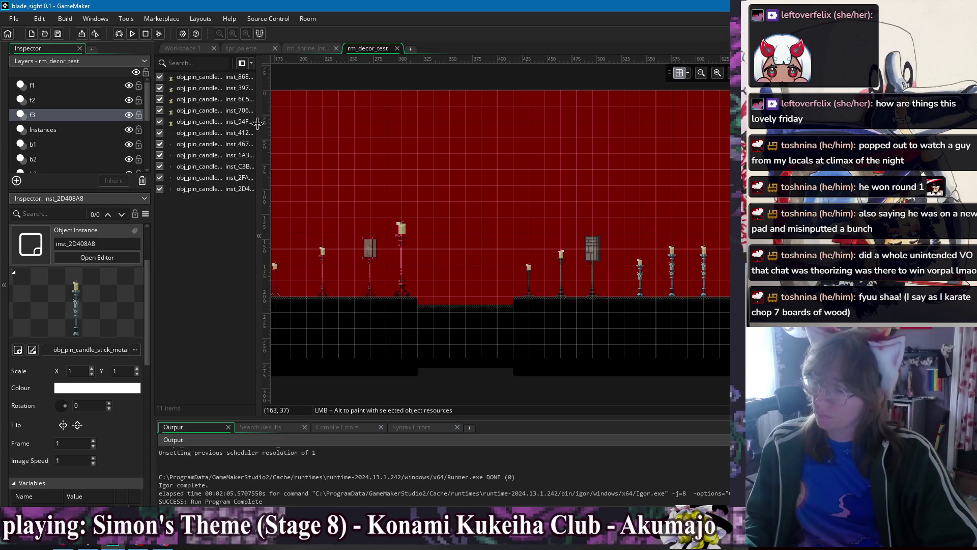
{"action": "left_click", "coordinate": [133, 34]}
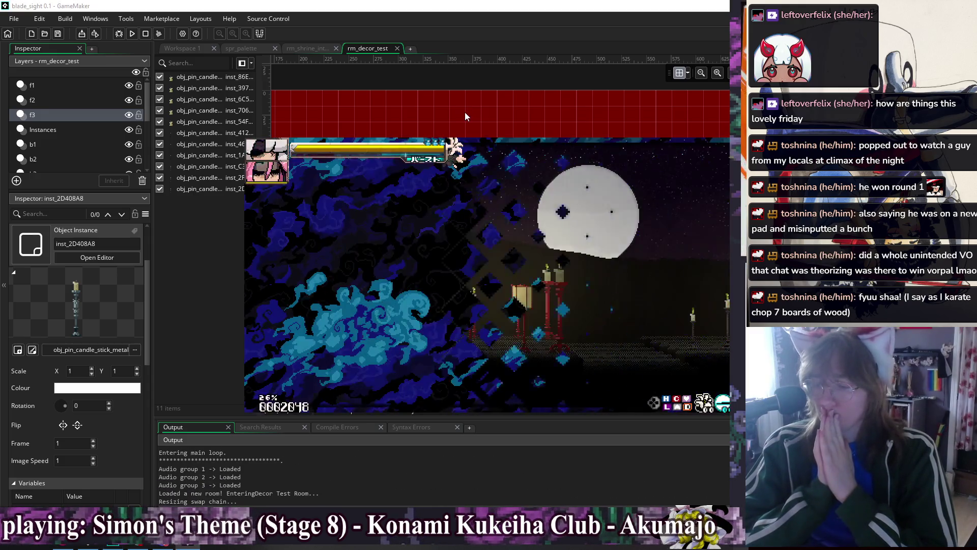
Dash, double-jump and attack the enemy near the lantern, then walk along the candles
{"action": "key", "text": "Right"}
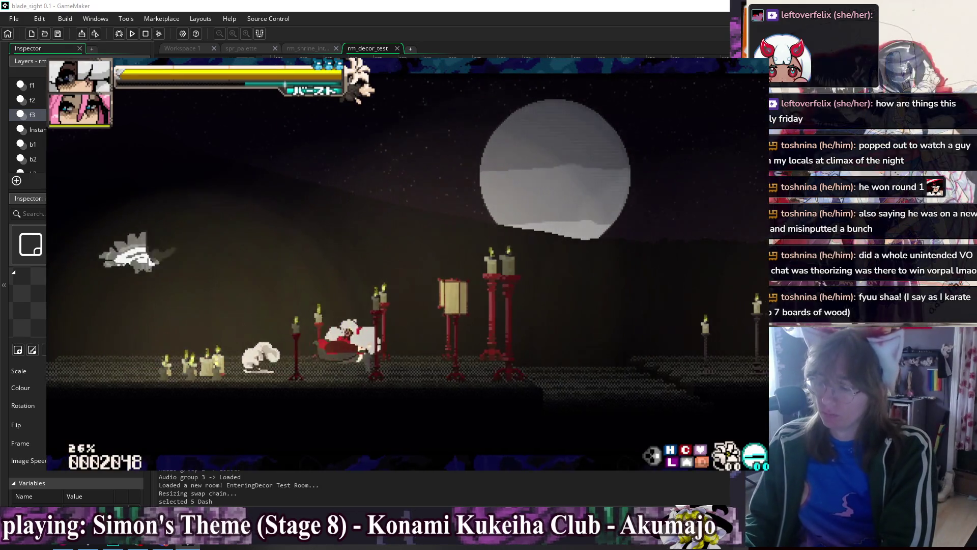
{"action": "key", "text": "z"}
{"action": "key", "text": "z"}
{"action": "key", "text": "Right"}
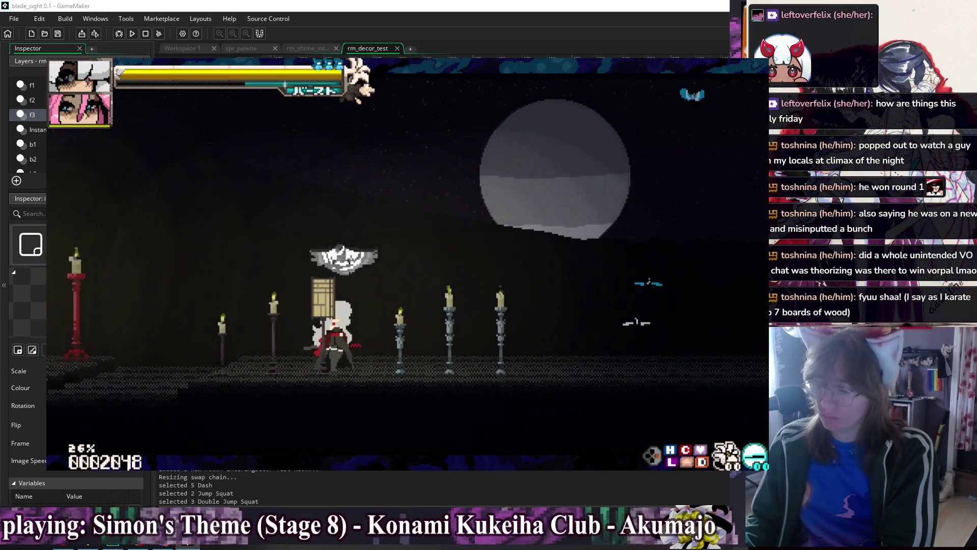
{"action": "key", "text": "Left"}
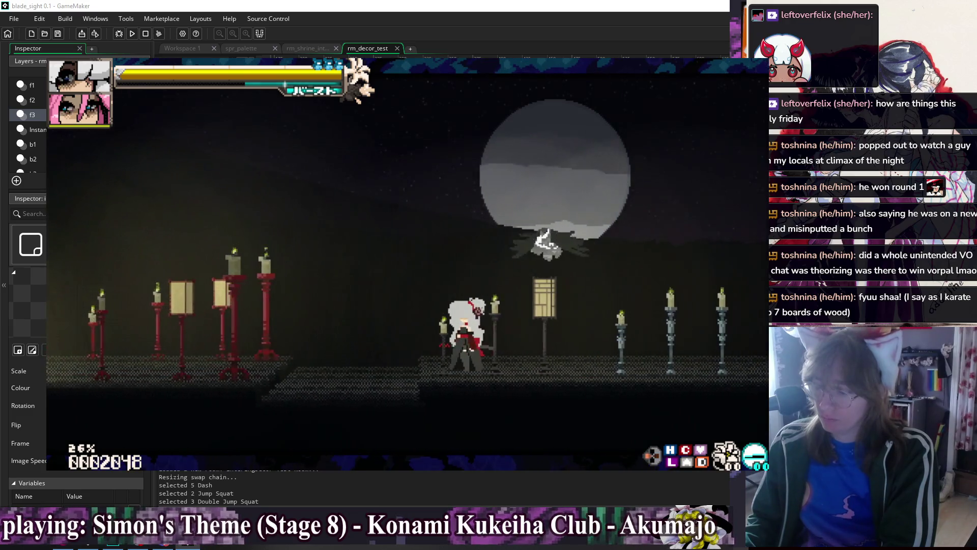
{"action": "key", "text": "x"}
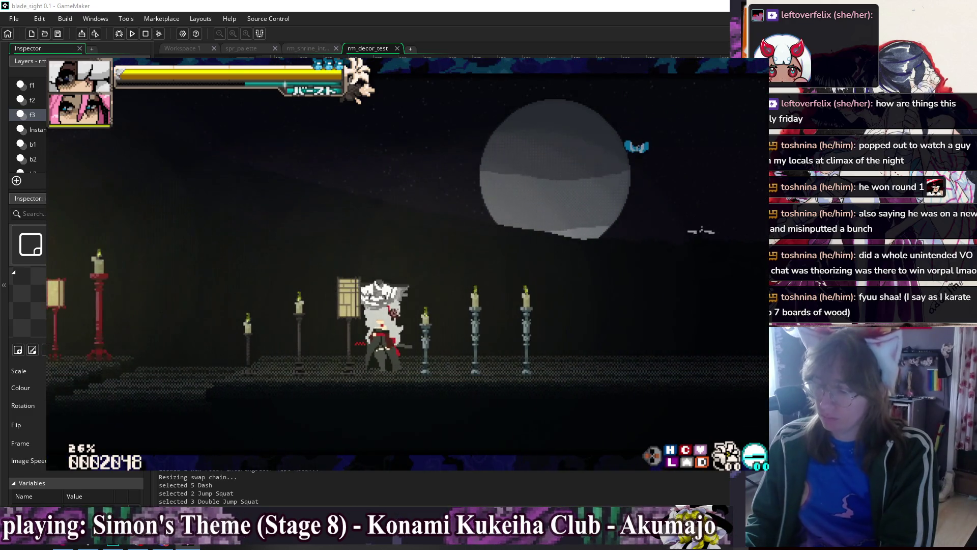
{"action": "key", "text": "Left"}
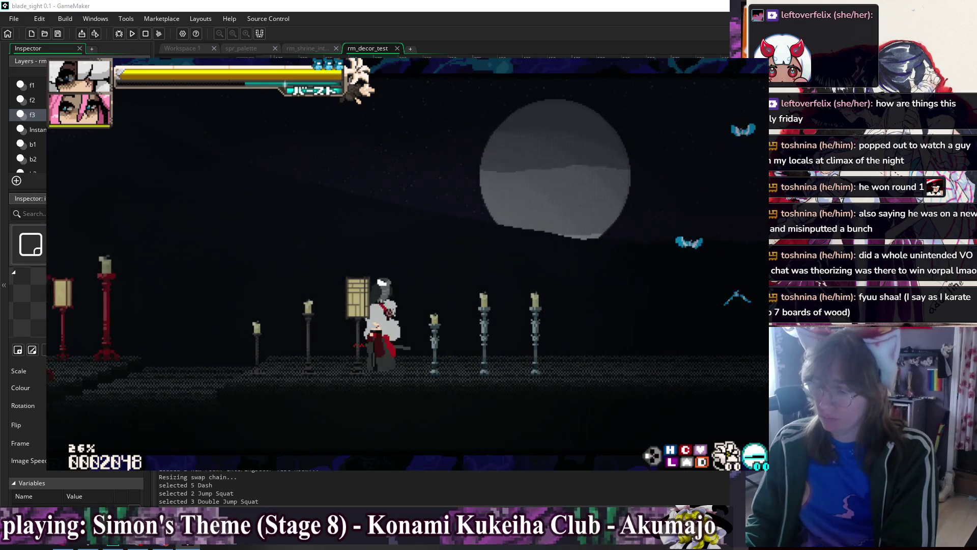
{"action": "key", "text": "Left"}
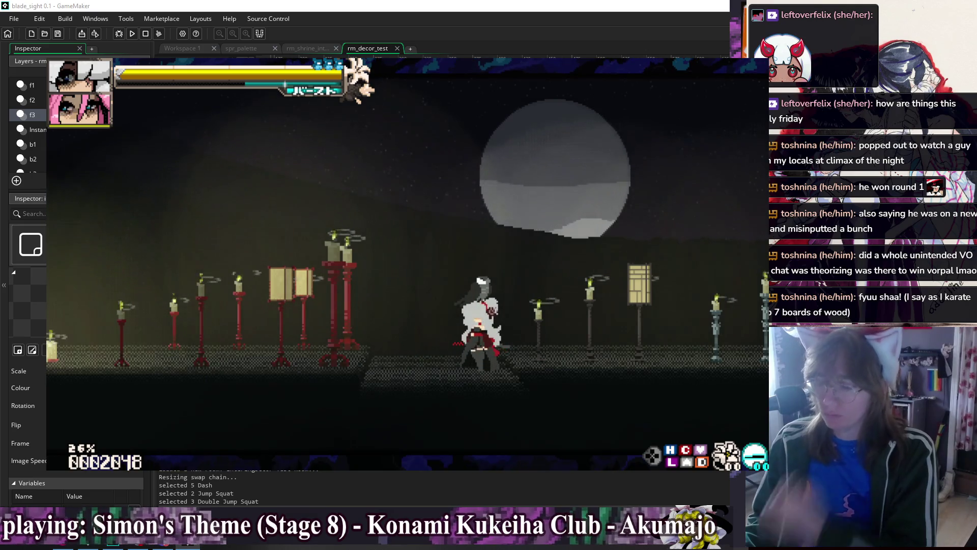
Switch to another doll, dash back and forth past the candles, then close the game
{"action": "key", "text": "x"}
{"action": "key", "text": "Left"}
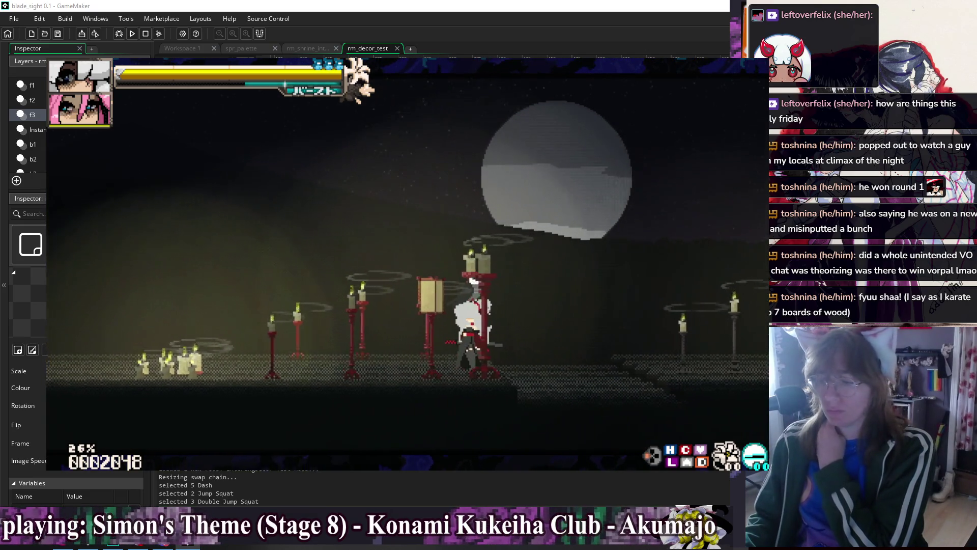
{"action": "key", "text": "Left"}
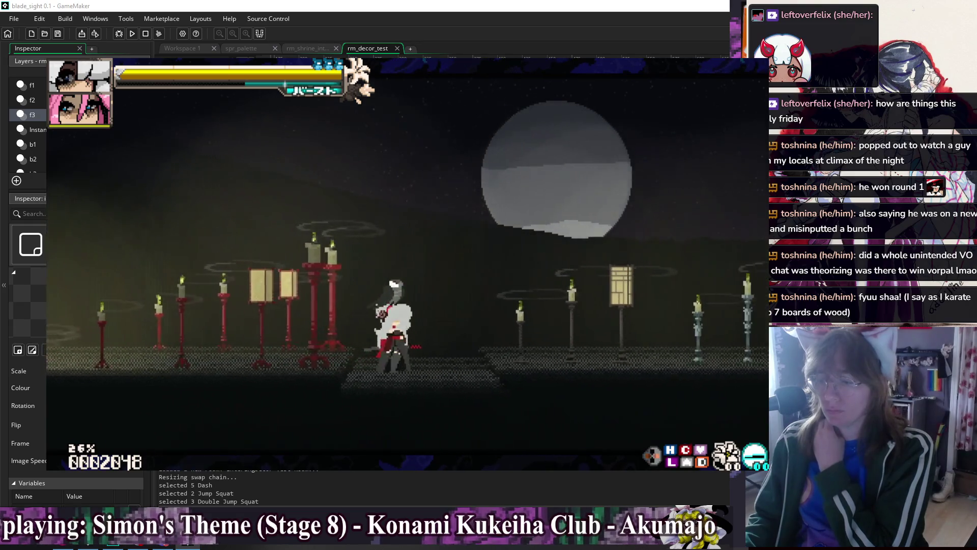
{"action": "key", "text": "Right"}
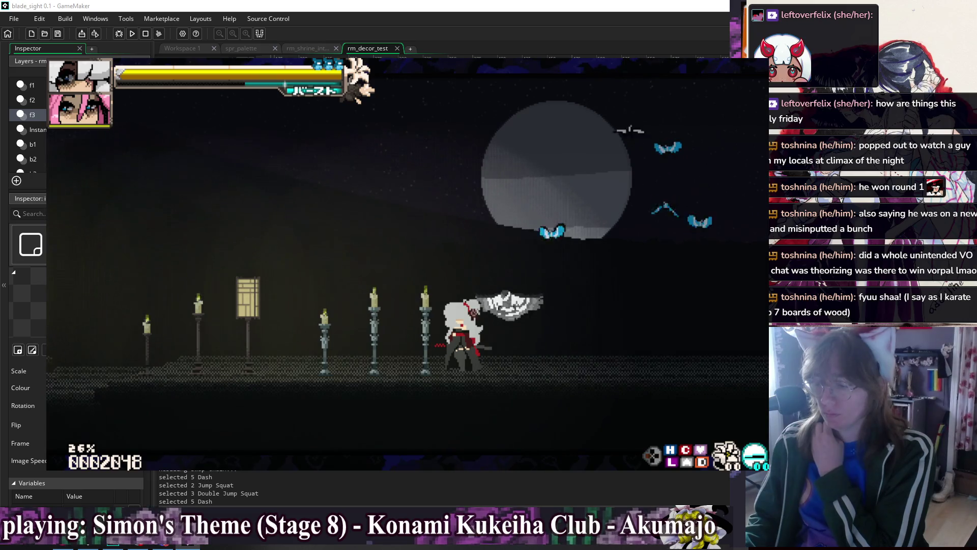
{"action": "key", "text": "Left"}
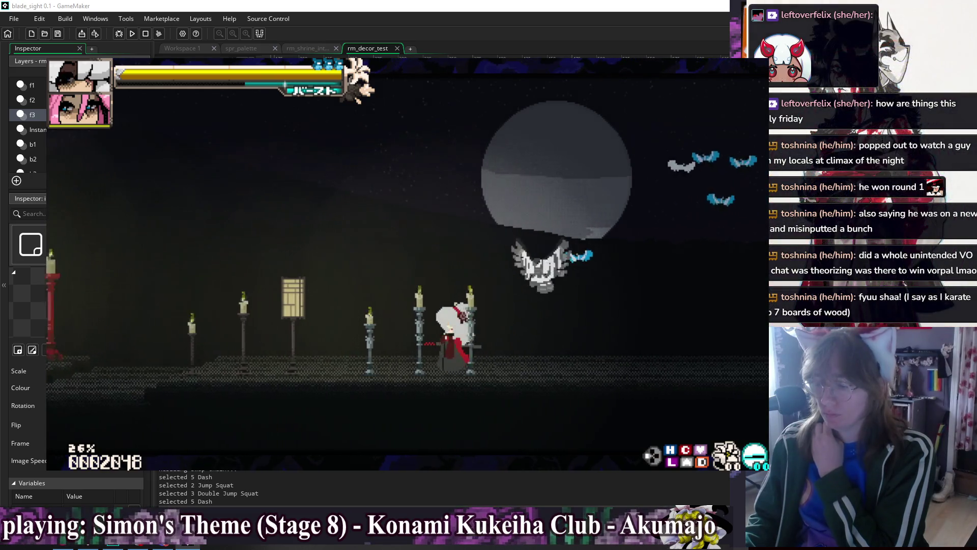
{"action": "key", "text": "Left"}
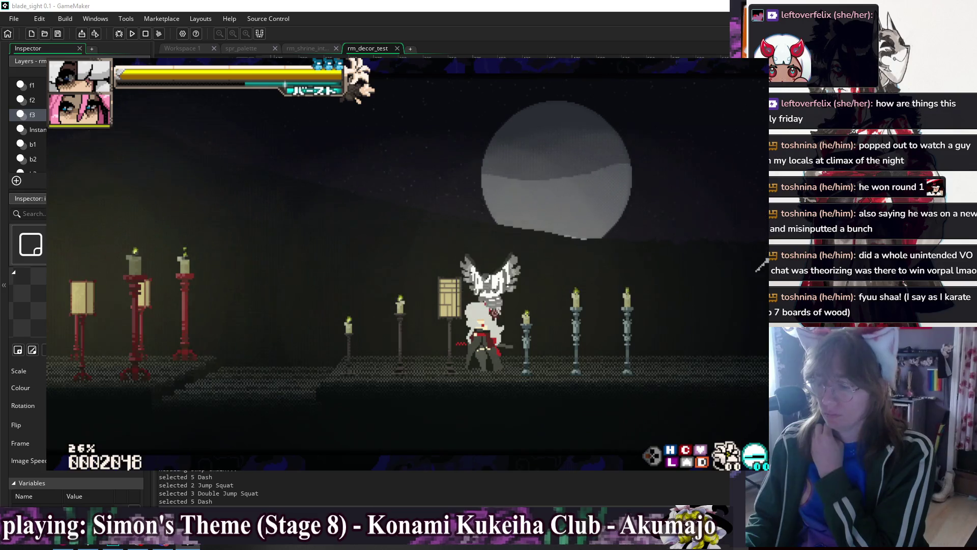
{"action": "key", "text": "Left"}
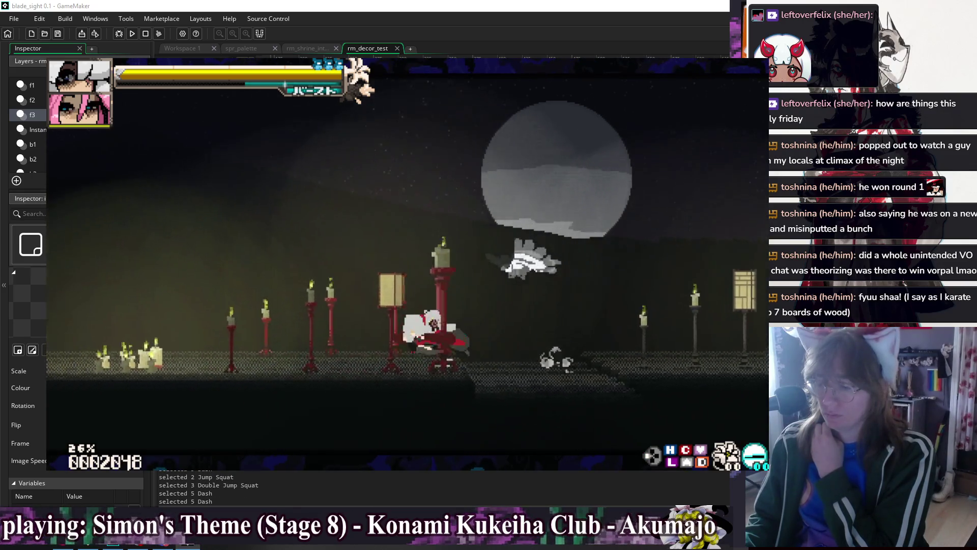
{"action": "key", "text": "Left"}
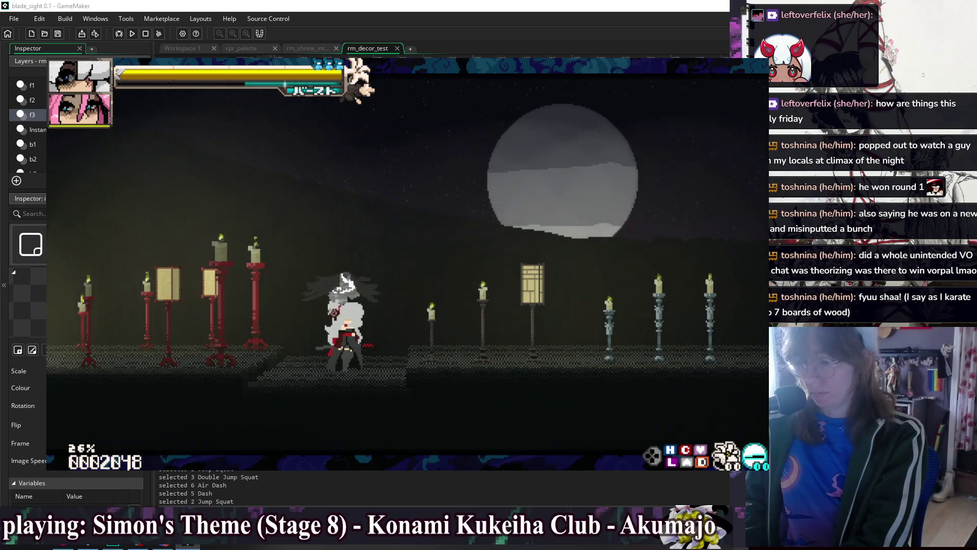
{"action": "key", "text": "Escape"}
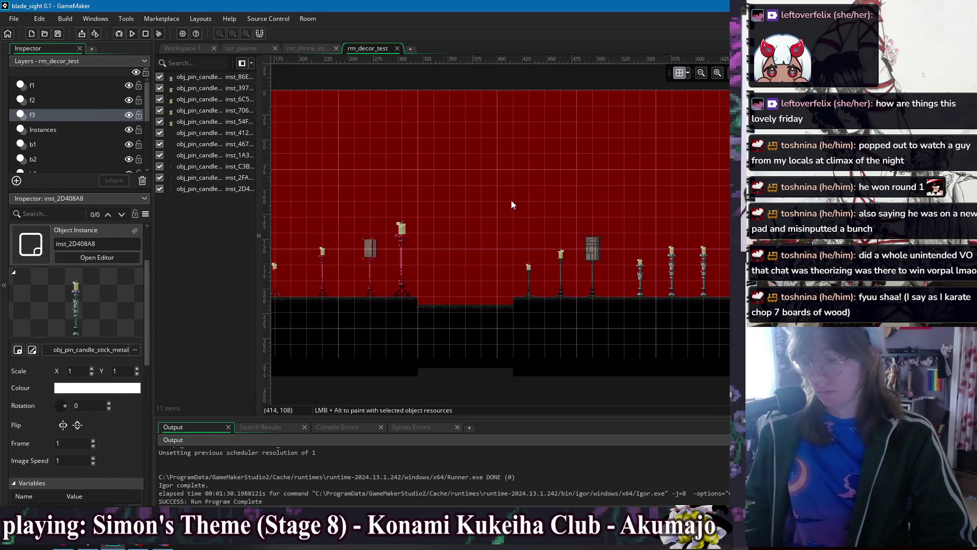
Select the middle and rightmost candle stands, then build and run the game again
{"action": "left_click_drag", "start_coordinate": [504, 190], "coordinate": [607, 271]}
{"action": "scroll", "coordinate": [36, 425], "scroll_direction": "down", "scroll_amount": 3}
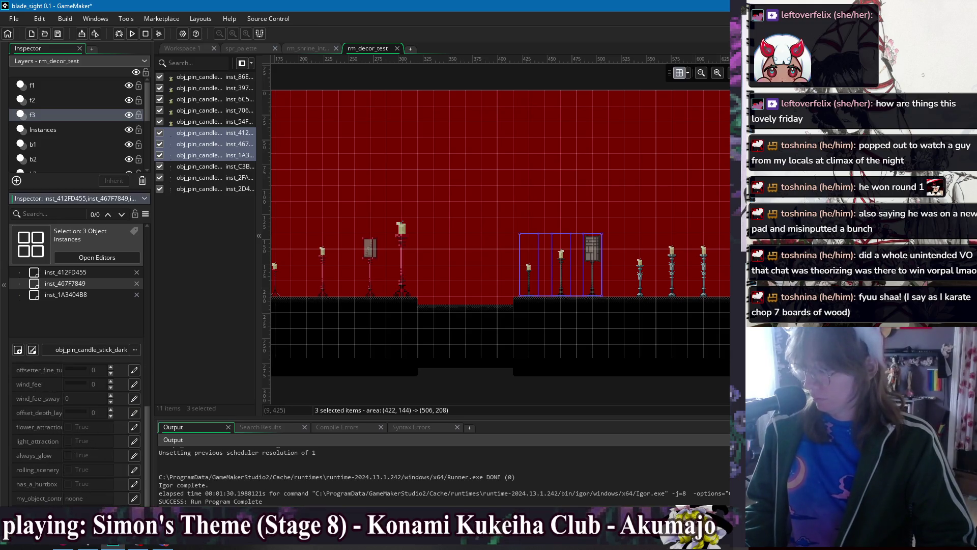
{"action": "left_click_drag", "start_coordinate": [628, 226], "coordinate": [714, 267]}
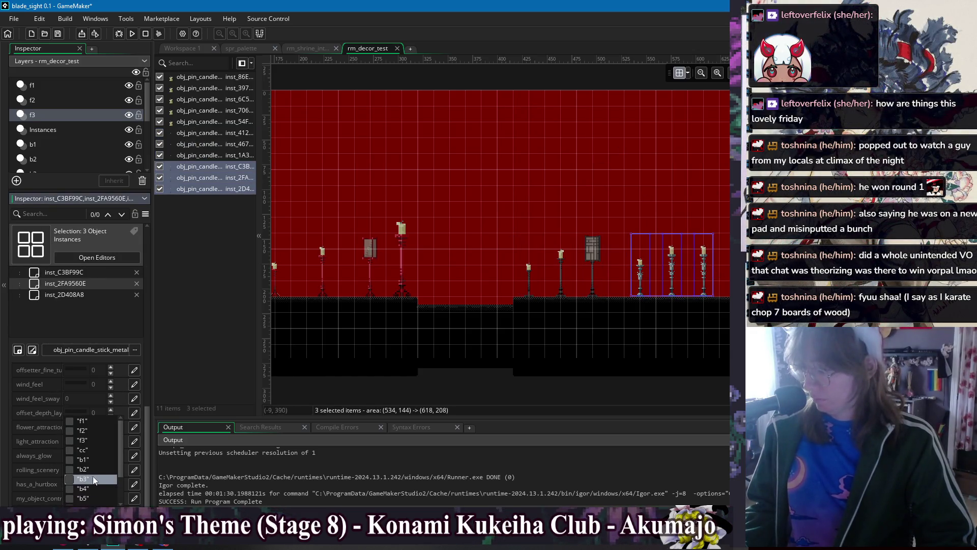
{"action": "left_click", "coordinate": [273, 94]}
{"action": "left_click", "coordinate": [132, 33]}
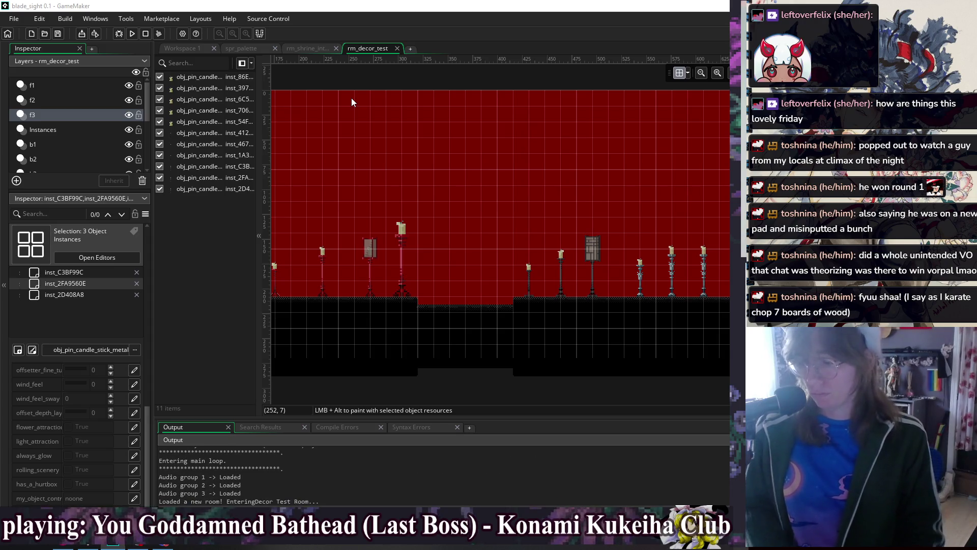
Walk, jump and air-dash right across the stage, then move back under the winged enemy
{"action": "key", "text": "Right"}
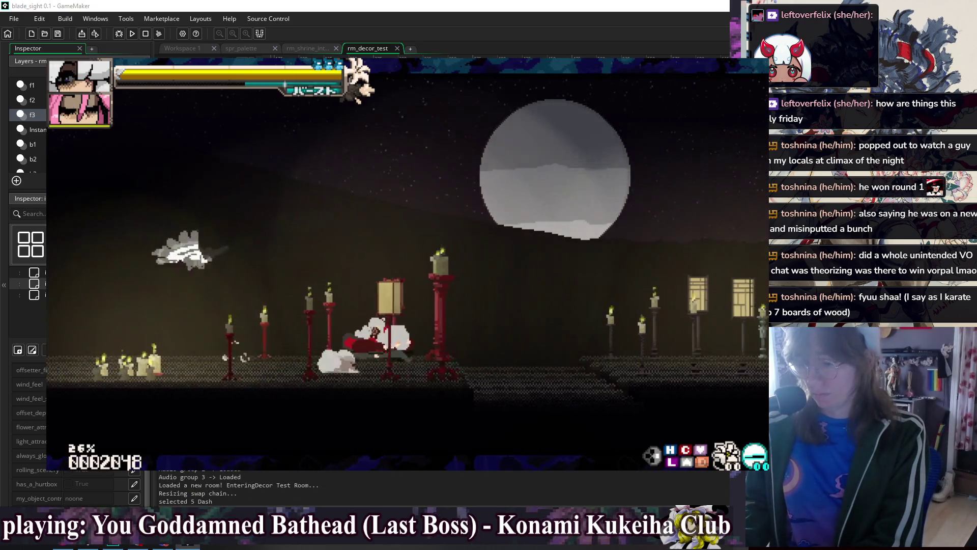
{"action": "key", "text": "Right"}
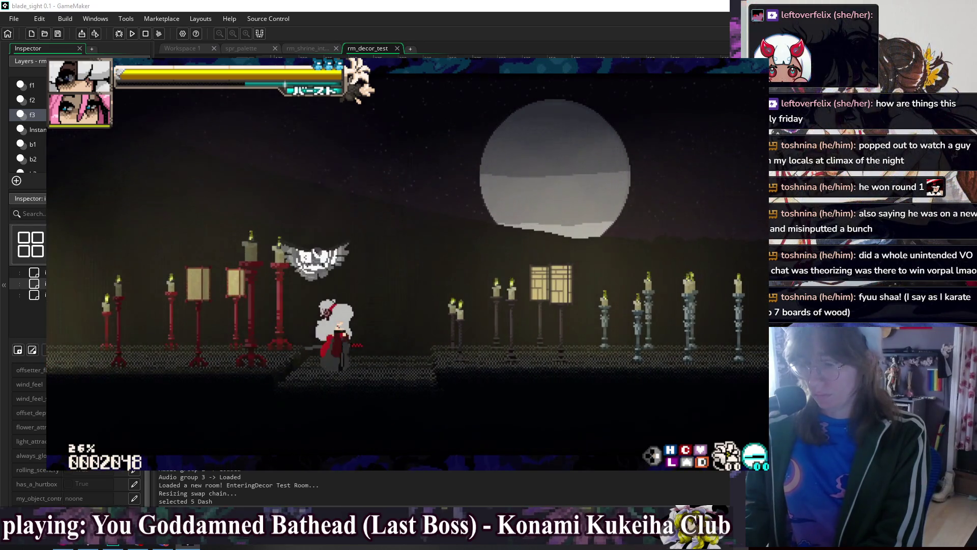
{"action": "key", "text": "space"}
{"action": "key", "text": "Right"}
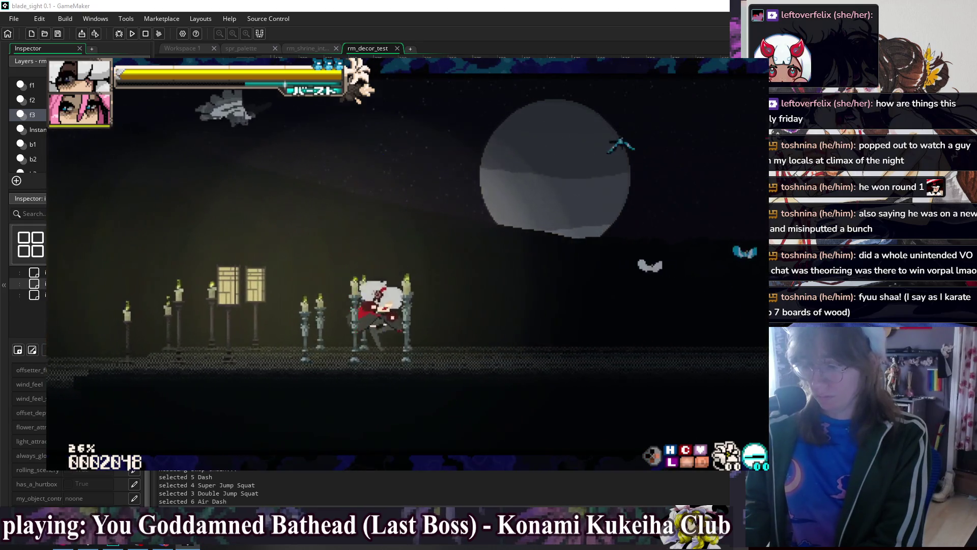
{"action": "key", "text": "Left"}
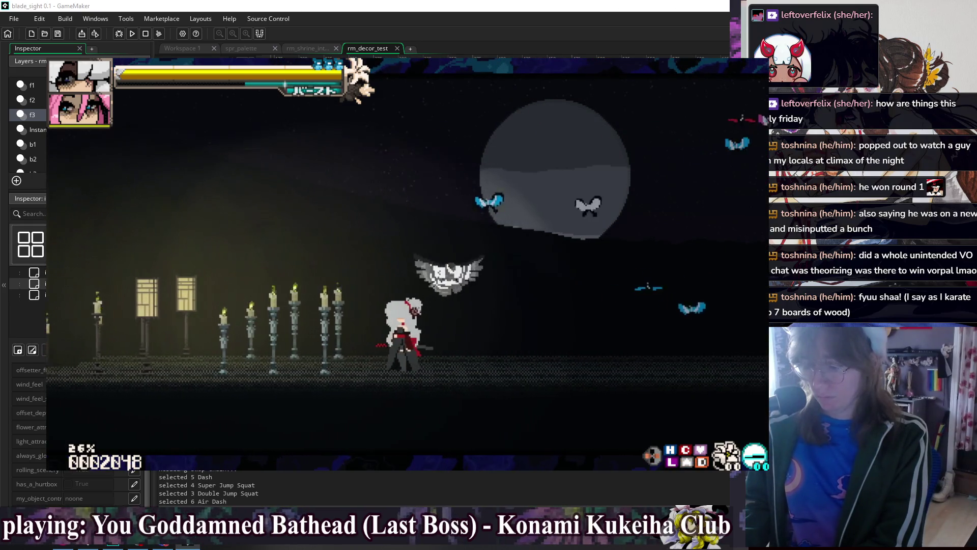
{"action": "key", "text": "Right"}
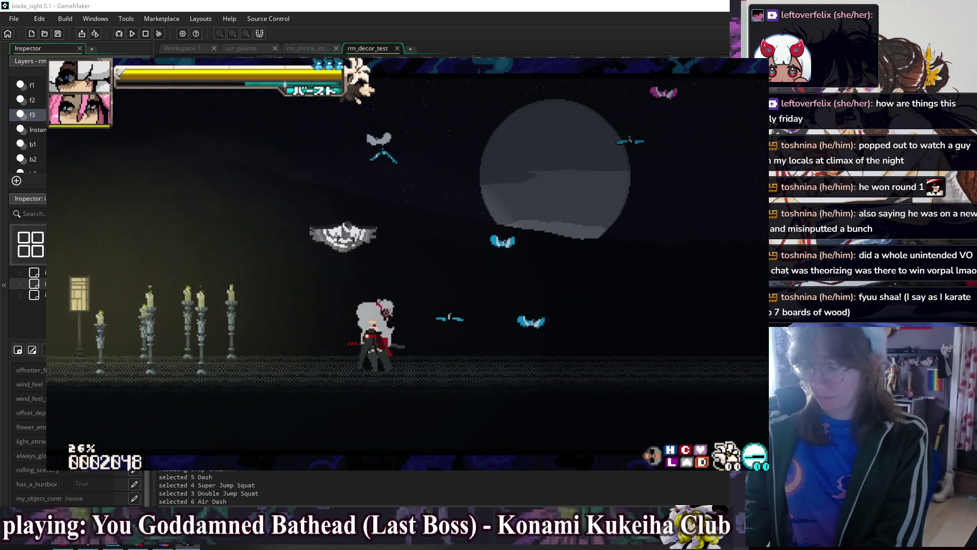
{"action": "key", "text": "Left"}
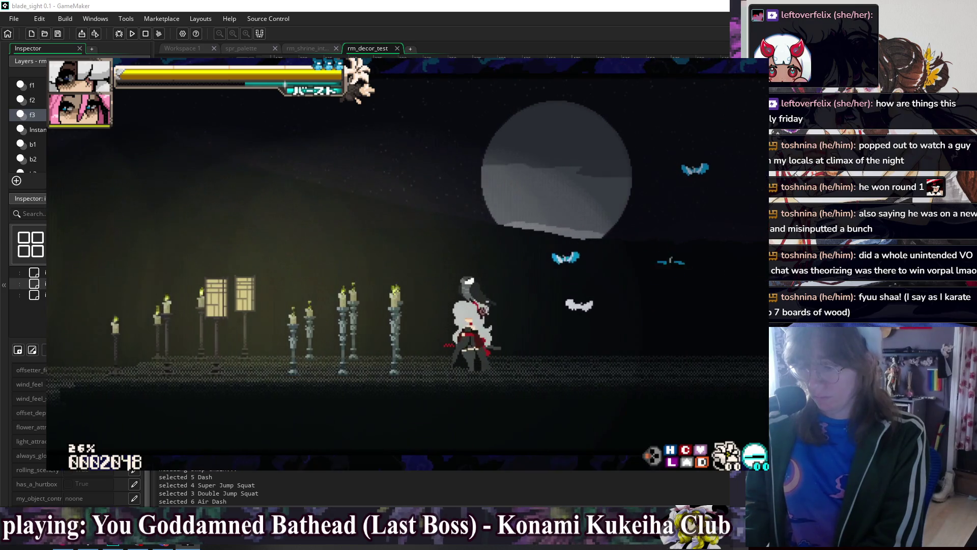
{"action": "key", "text": "Right"}
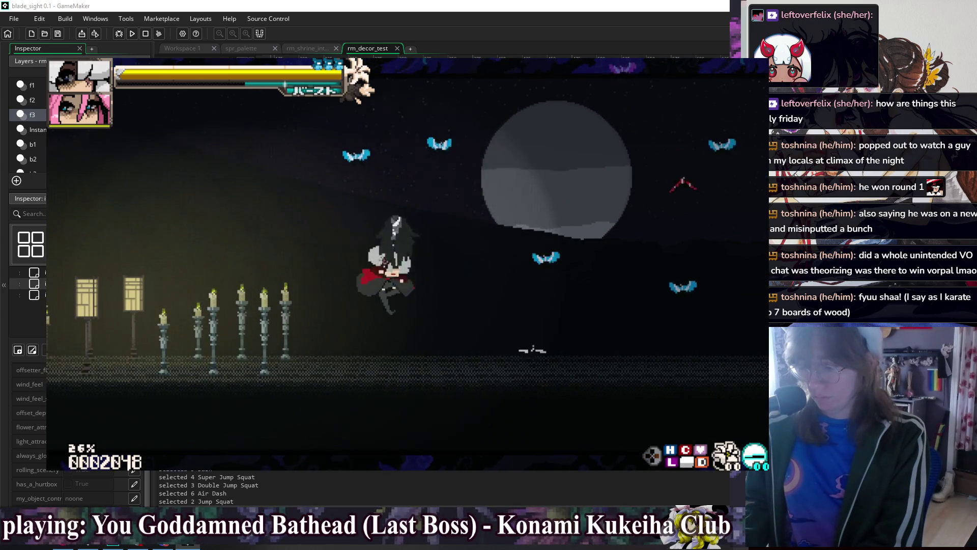
Swap dolls and dash left and right to show the afterimage trails
{"action": "key", "text": "Left"}
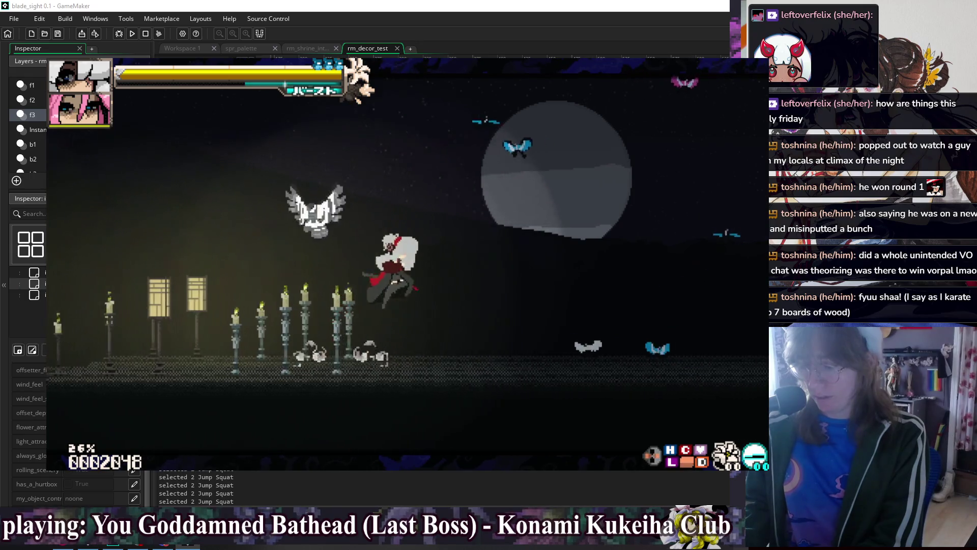
{"action": "key", "text": "Right"}
{"action": "key", "text": "Left"}
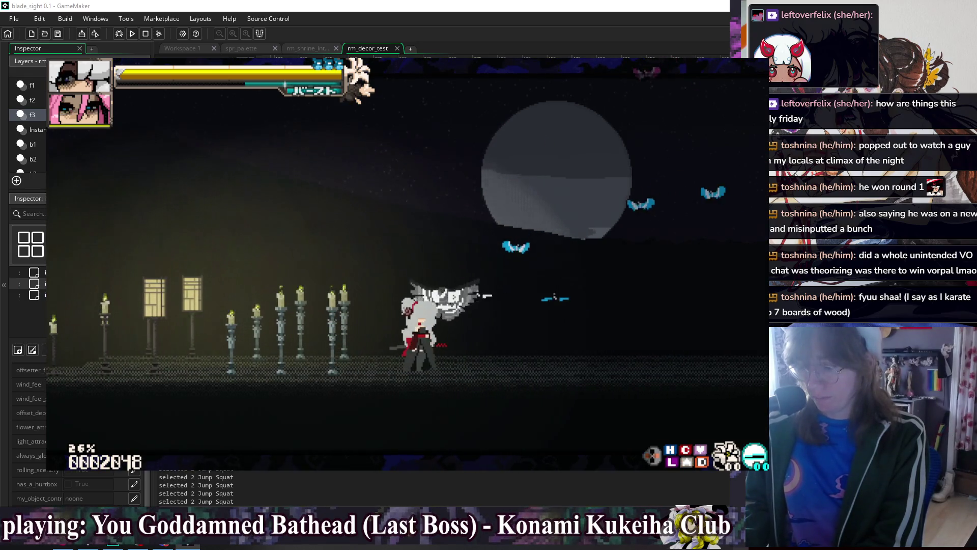
{"action": "key", "text": "Right"}
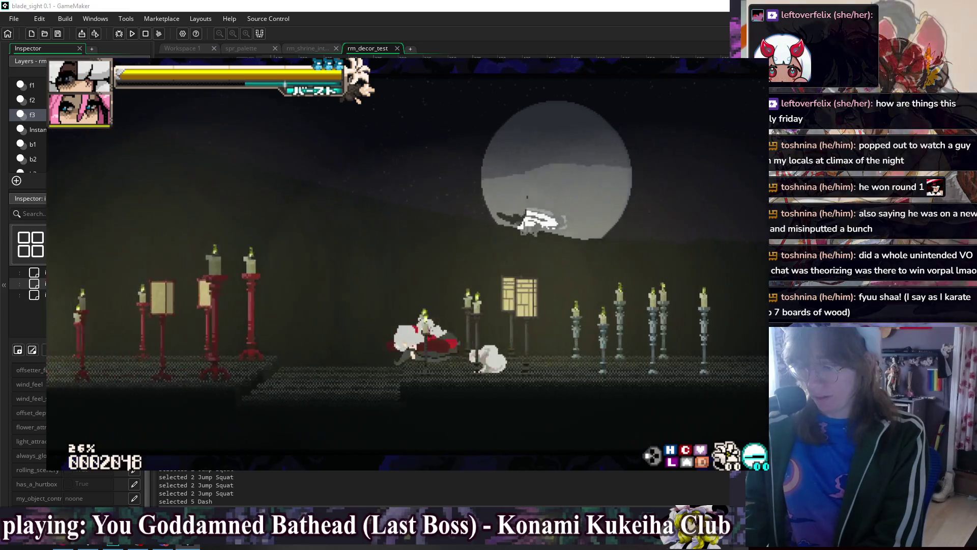
{"action": "key", "text": "Left"}
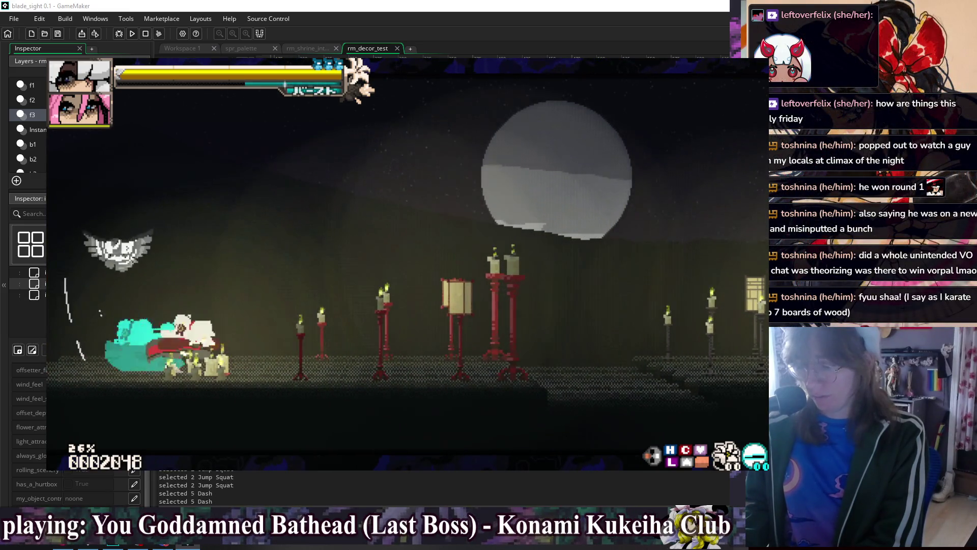
{"action": "key", "text": "Right"}
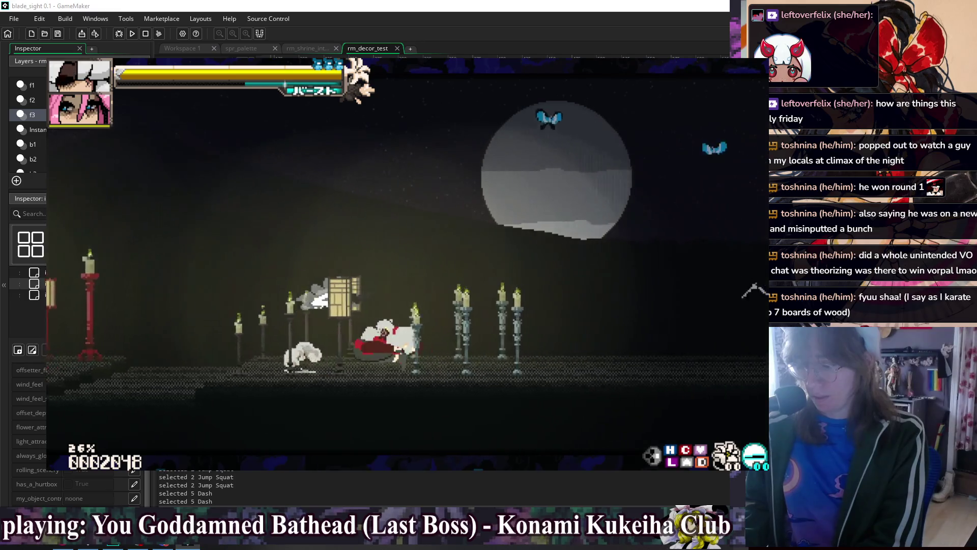
{"action": "key", "text": "Left"}
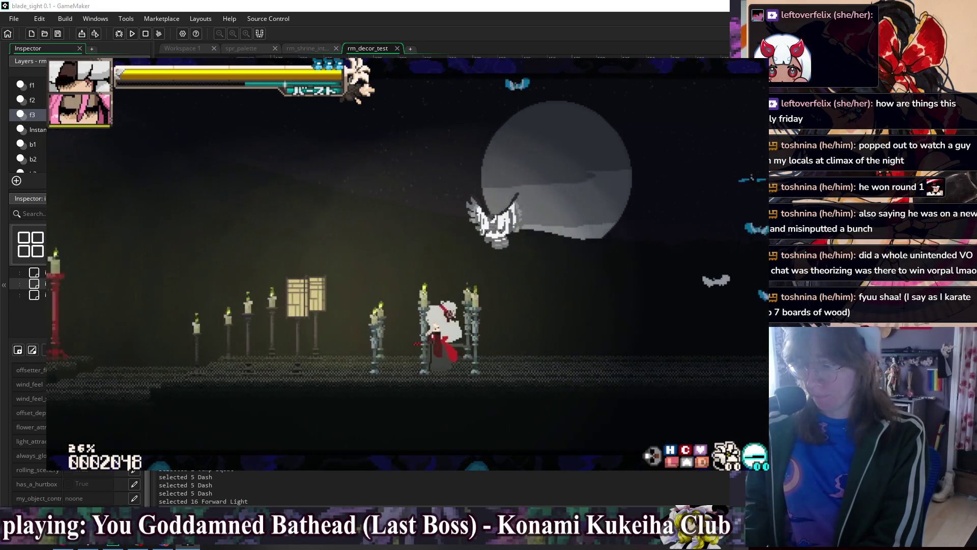
{"action": "key", "text": "Left"}
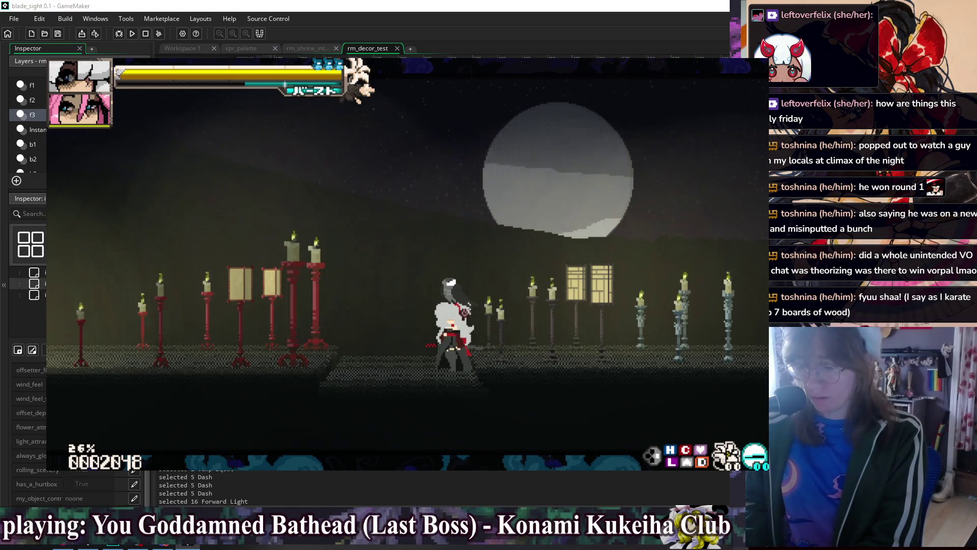
{"action": "key", "text": "Left"}
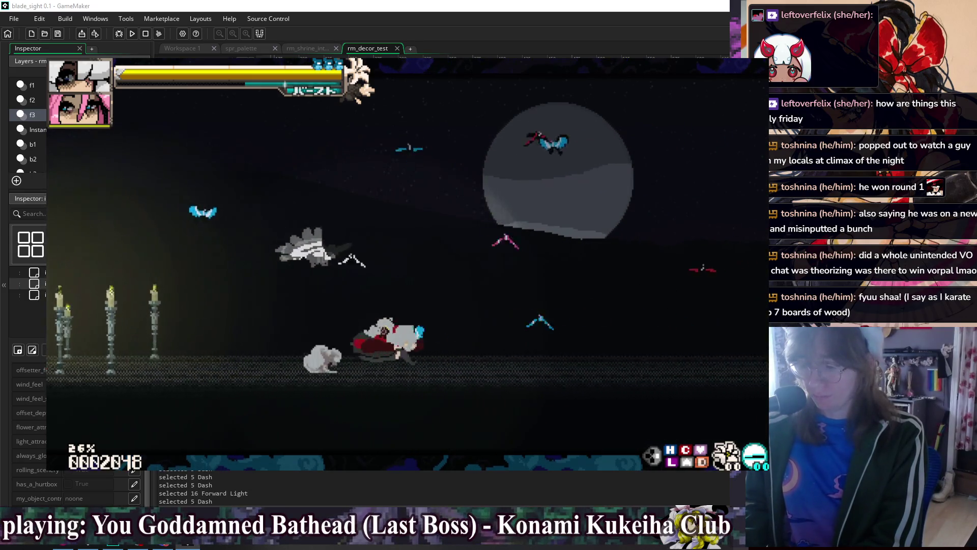
{"action": "key", "text": "Right"}
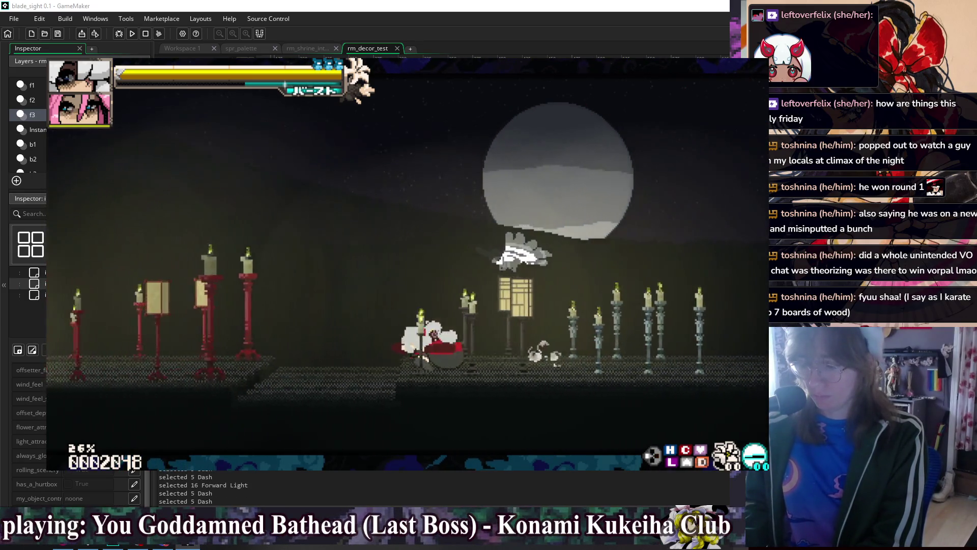
Super jump, double jump and air backdash to test trails, then quit the game
{"action": "key", "text": "Left"}
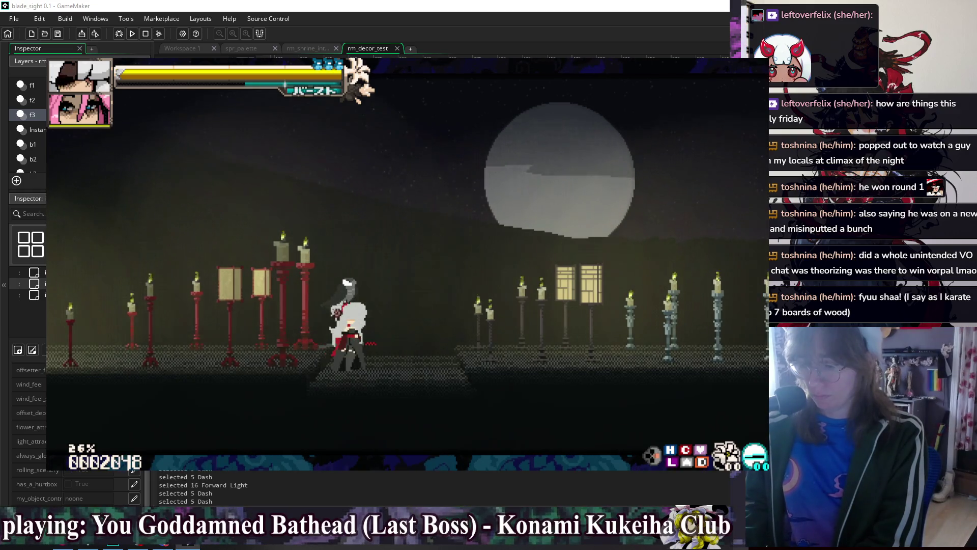
{"action": "key", "text": "Right"}
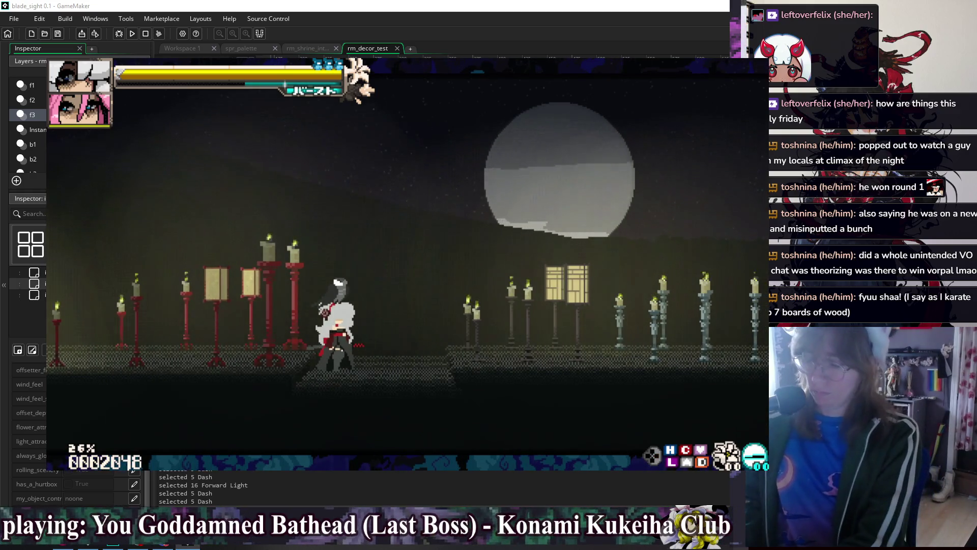
{"action": "key", "text": "Down"}
{"action": "key", "text": "Up"}
{"action": "key", "text": "Up"}
{"action": "key", "text": "Left"}
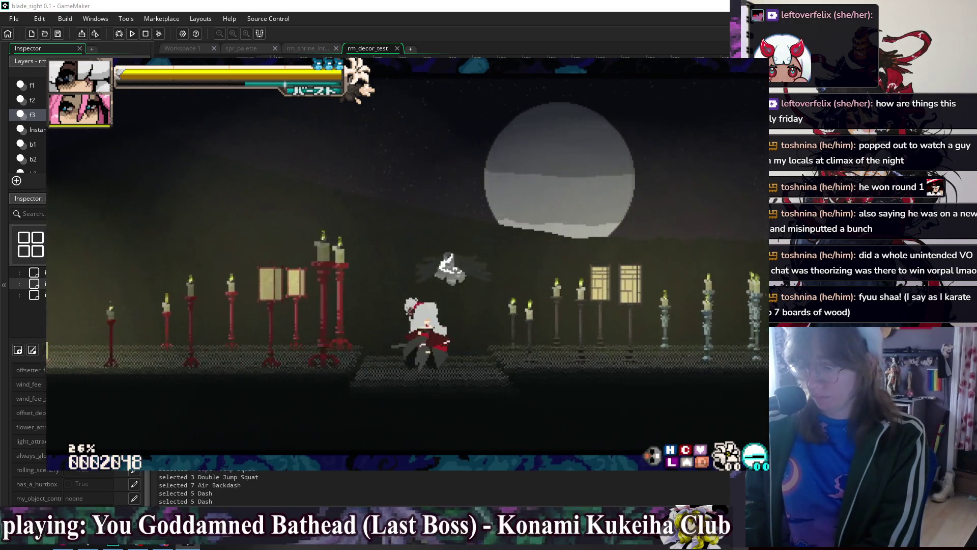
{"action": "key", "text": "Left"}
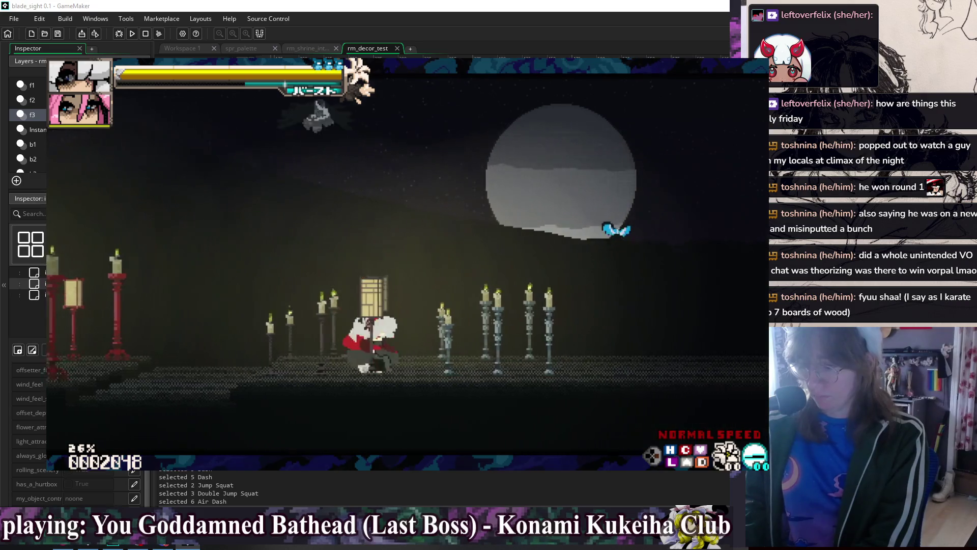
{"action": "key", "text": "Escape"}
Switch to Workspace 1 and bring obj_character's Draw event code fully into view
{"action": "left_click", "coordinate": [179, 48]}
{"action": "right_click", "coordinate": [342, 70]}
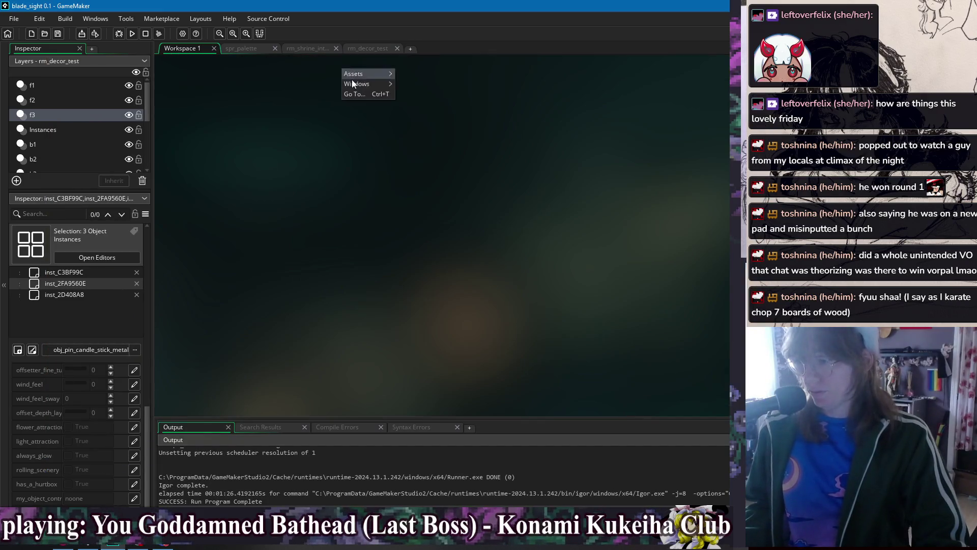
{"action": "mouse_move", "coordinate": [376, 90]}
{"action": "left_click", "coordinate": [472, 177]}
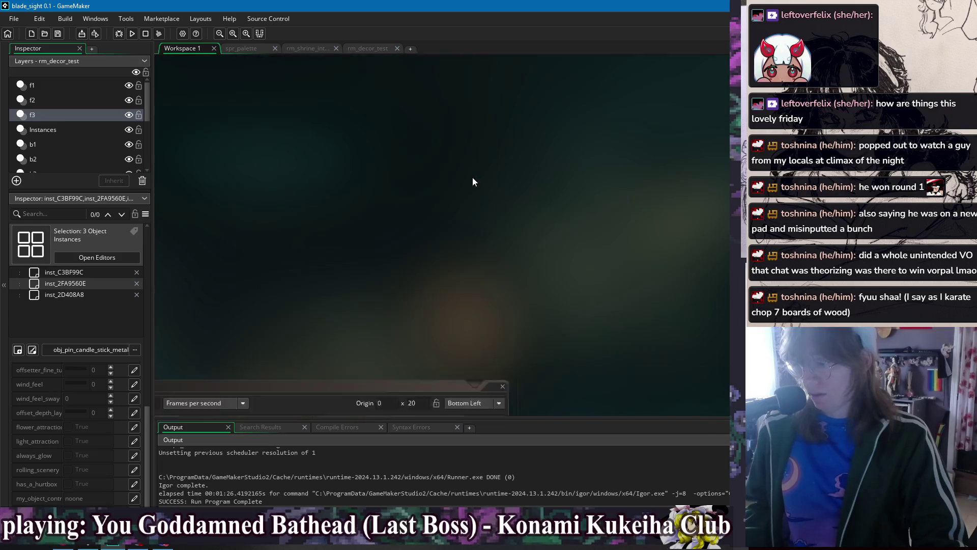
{"action": "left_click_drag", "start_coordinate": [651, 70], "coordinate": [459, 73]}
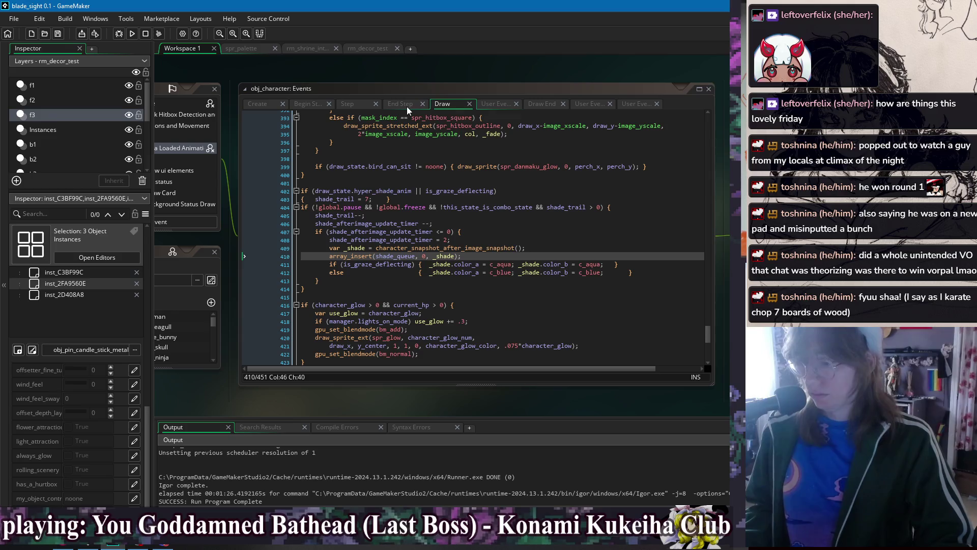
Inspect the shade_trail decrement and timer reset lines, then scroll up to the 'draw shade after images' loop
{"action": "left_click", "coordinate": [452, 281]}
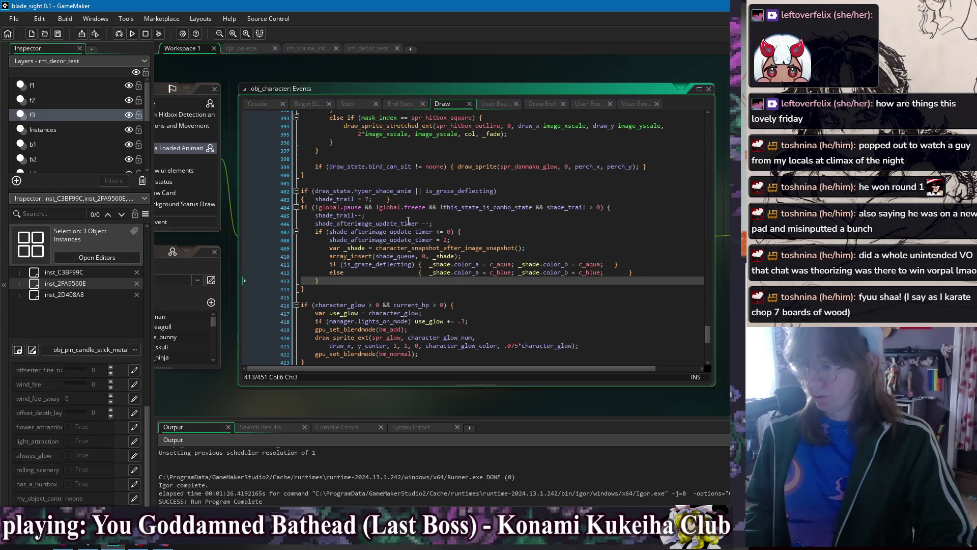
{"action": "left_click", "coordinate": [463, 215]}
{"action": "scroll", "coordinate": [379, 200], "scroll_direction": "down", "scroll_amount": 2}
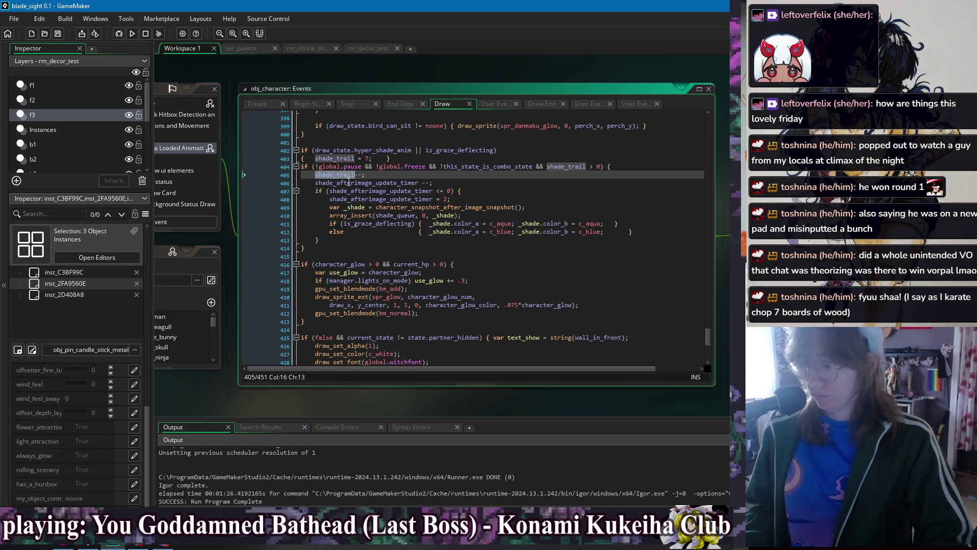
{"action": "left_click", "coordinate": [374, 199]}
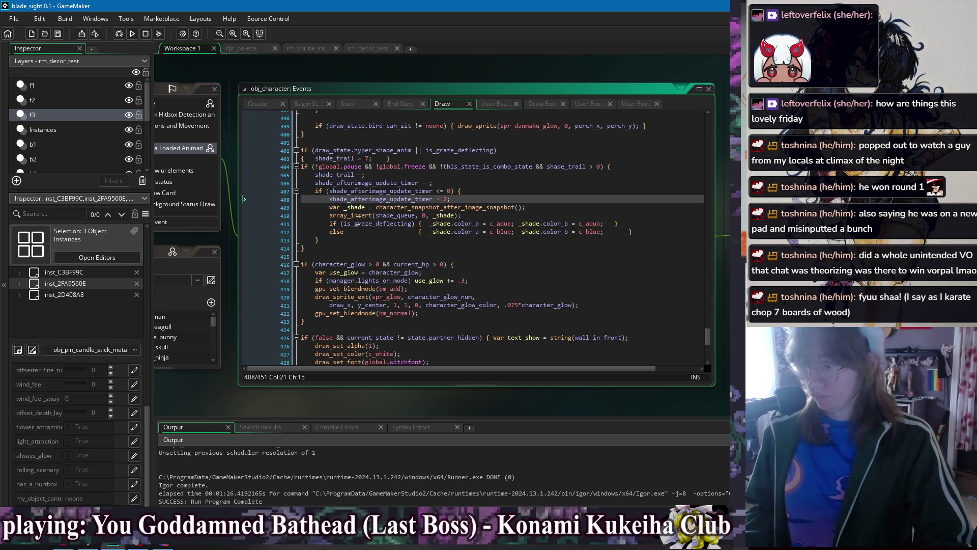
{"action": "scroll", "coordinate": [358, 220], "scroll_direction": "up", "scroll_amount": 4}
{"action": "left_click", "coordinate": [440, 279]}
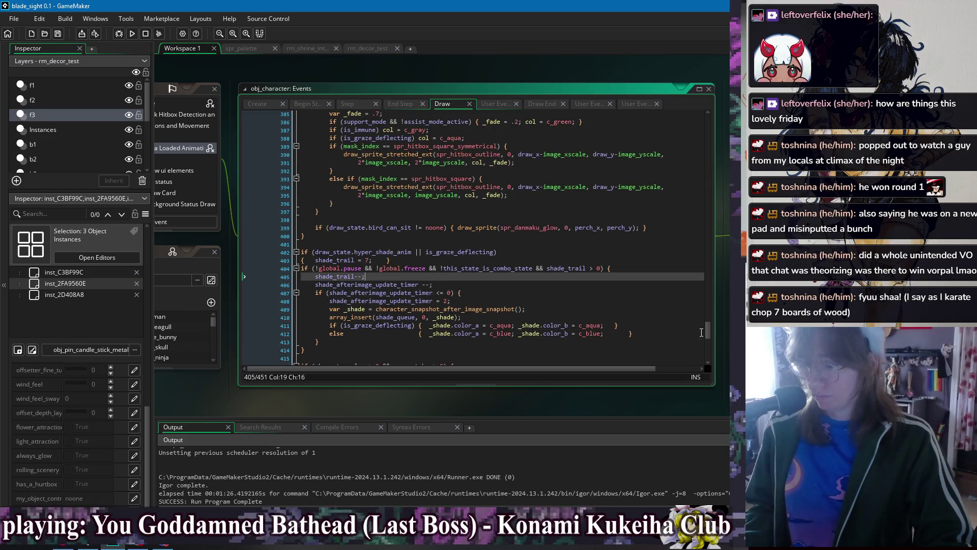
{"action": "mouse_move", "coordinate": [707, 329]}
{"action": "left_mouse_down"}
{"action": "mouse_move", "coordinate": [720, 128]}
{"action": "mouse_move", "coordinate": [722, 199]}
{"action": "left_mouse_up"}
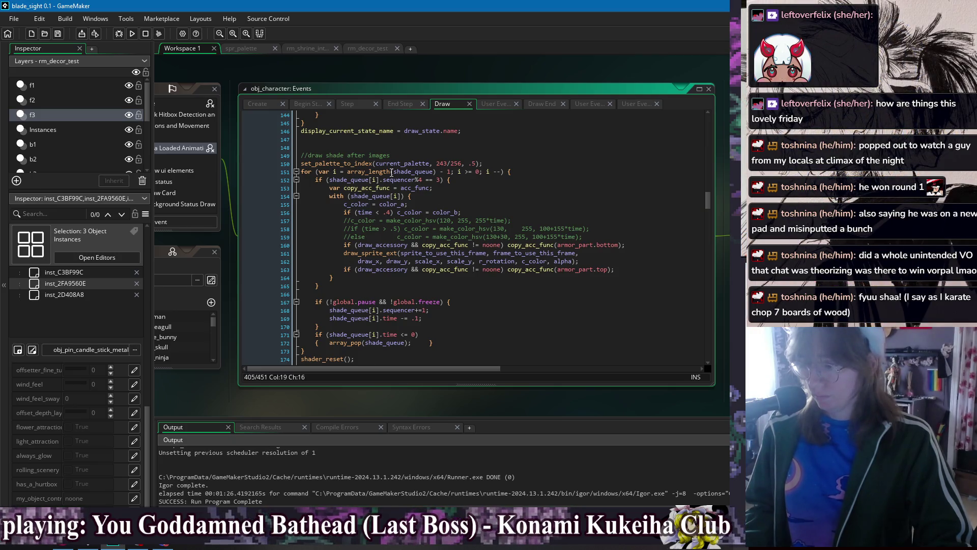
Comment out the old loop on line 151, rewrite line 152 to loop forwards over shade_queue, and run the game
{"action": "left_click", "coordinate": [303, 172]}
{"action": "key", "text": "ctrl+d"}
{"action": "type", "text": "/"}
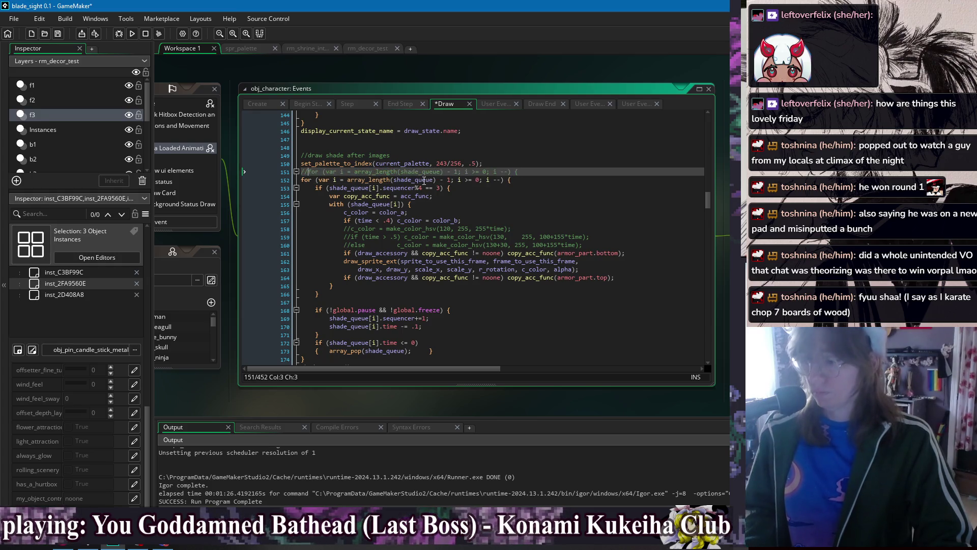
{"action": "type", "text": "/"}
{"action": "left_click", "coordinate": [398, 180]}
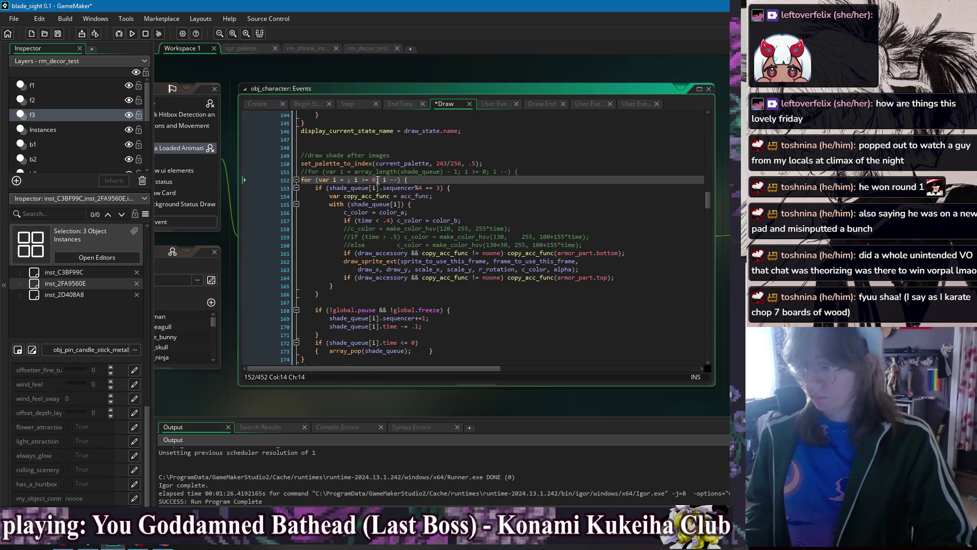
{"action": "type", "text": "< array_length(shade_queue) - 1"}
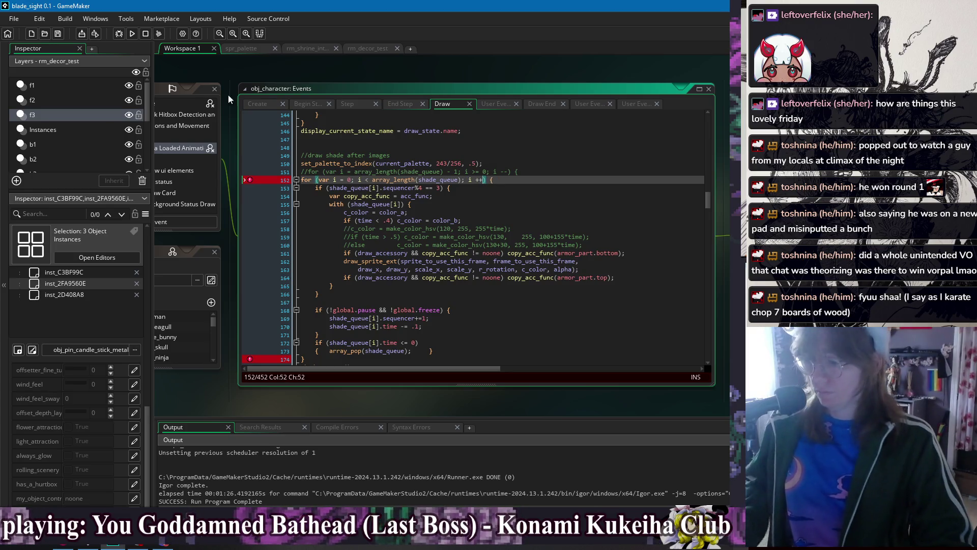
{"action": "left_click", "coordinate": [130, 35]}
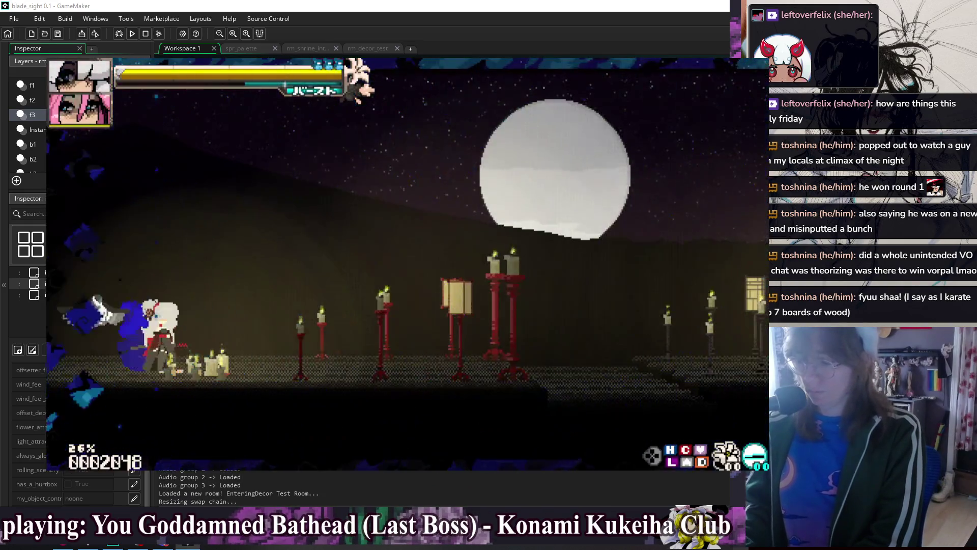
Try air-dashes, a ground dash, heavy katana, Dragon Slash, Quickdraw and an air attack, then open Debug Options
{"action": "key", "text": "space"}
{"action": "key", "text": "space"}
{"action": "key", "text": "shift"}
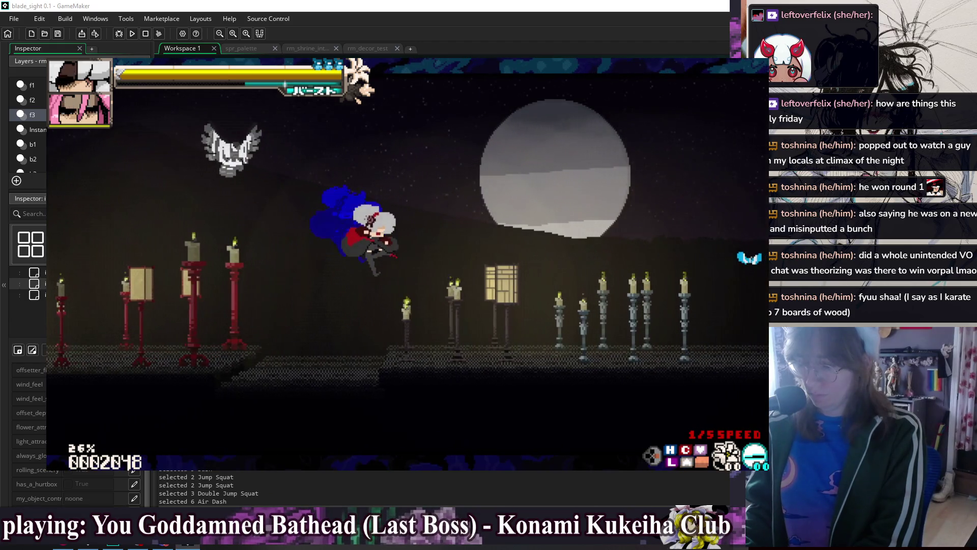
{"action": "key", "text": "shift"}
{"action": "key", "text": "shift"}
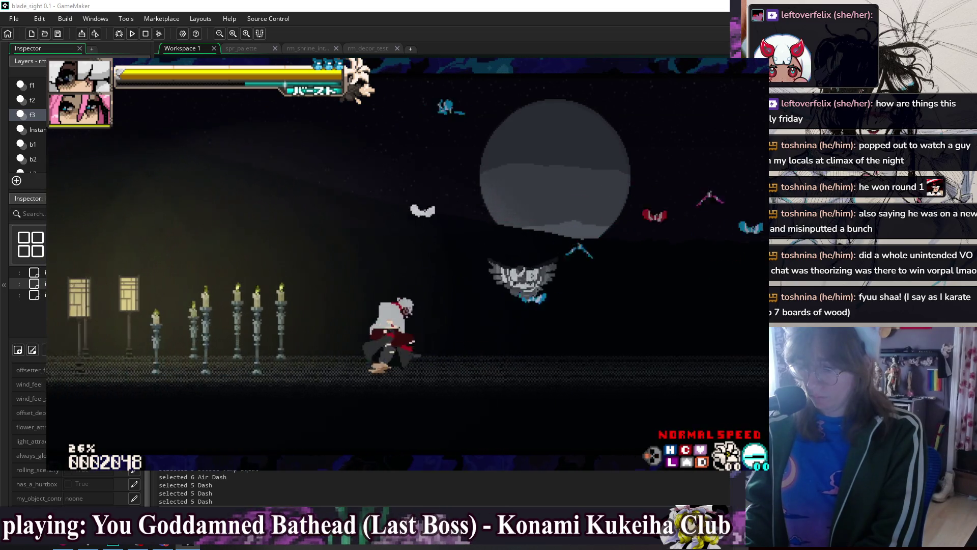
{"action": "key", "text": "x"}
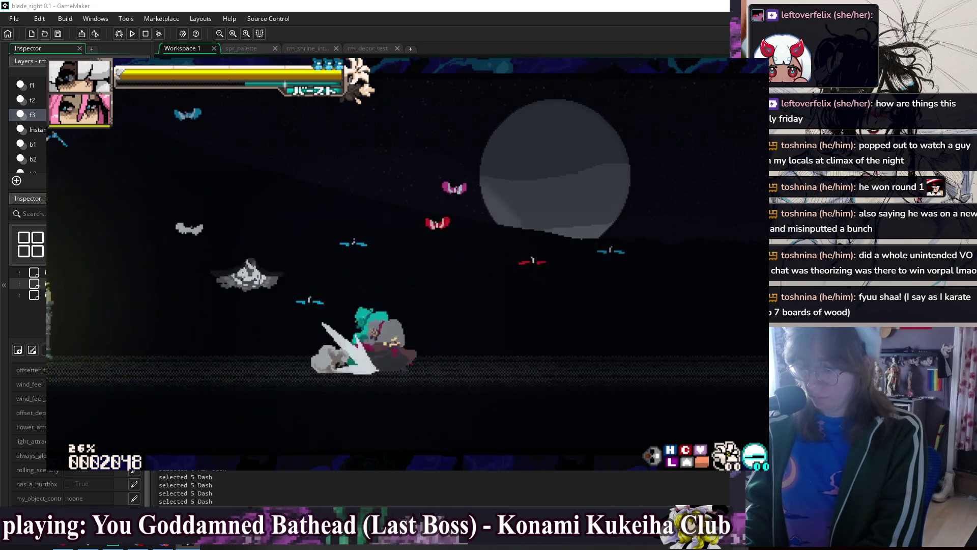
{"action": "key", "text": "c"}
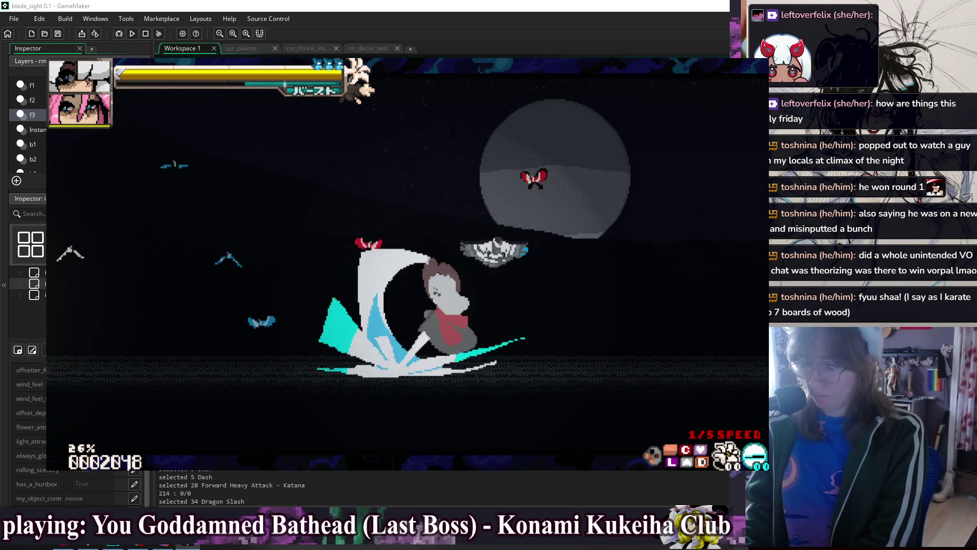
{"action": "key", "text": "x"}
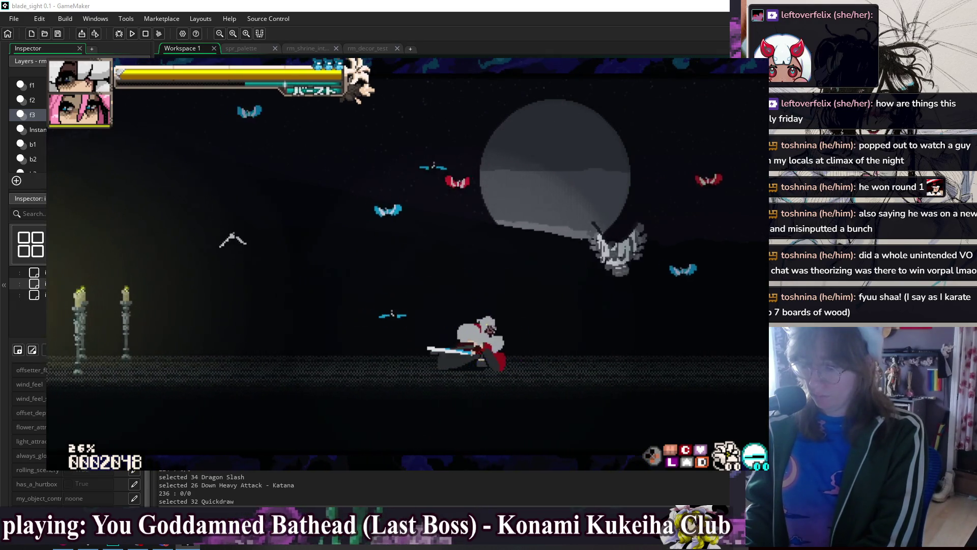
{"action": "key", "text": "space"}
{"action": "key", "text": "space"}
{"action": "key", "text": "z"}
{"action": "key", "text": "Escape"}
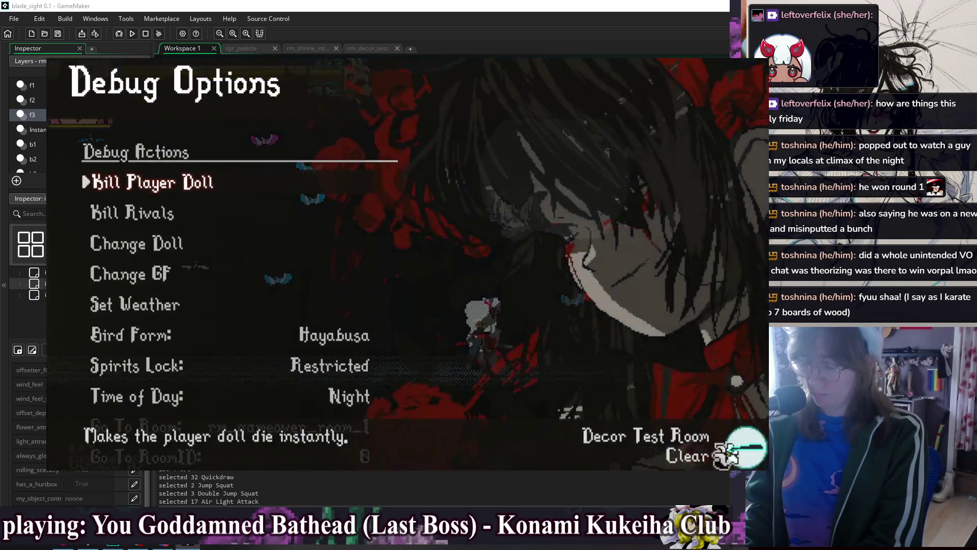
Switch to a different doll through Change Doll and try a crouching sword attack
{"action": "key", "text": "Down"}
{"action": "key", "text": "Down"}
{"action": "key", "text": "z"}
{"action": "key", "text": "Down"}
{"action": "key", "text": "Down"}
{"action": "key", "text": "Down"}
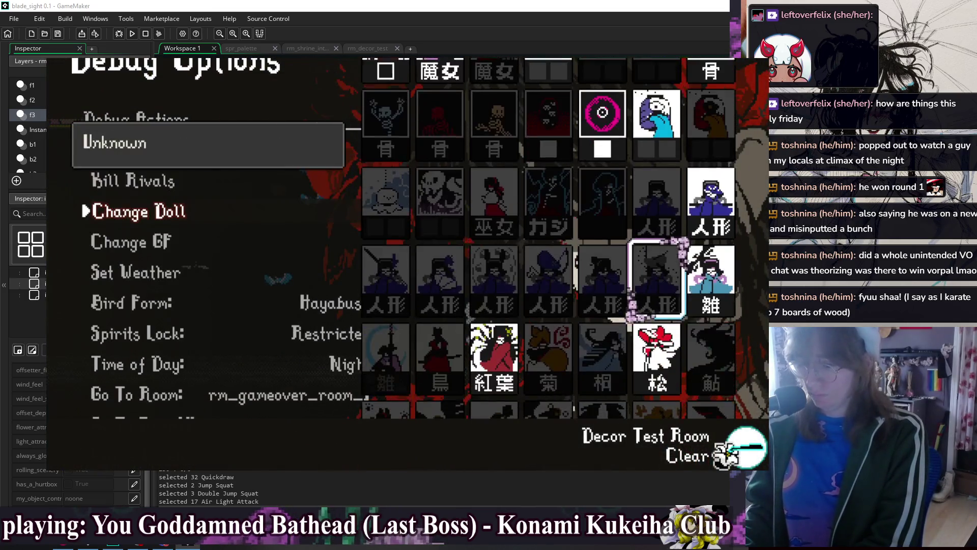
{"action": "key", "text": "Left"}
{"action": "key", "text": "Left"}
{"action": "key", "text": "Left"}
{"action": "key", "text": "z"}
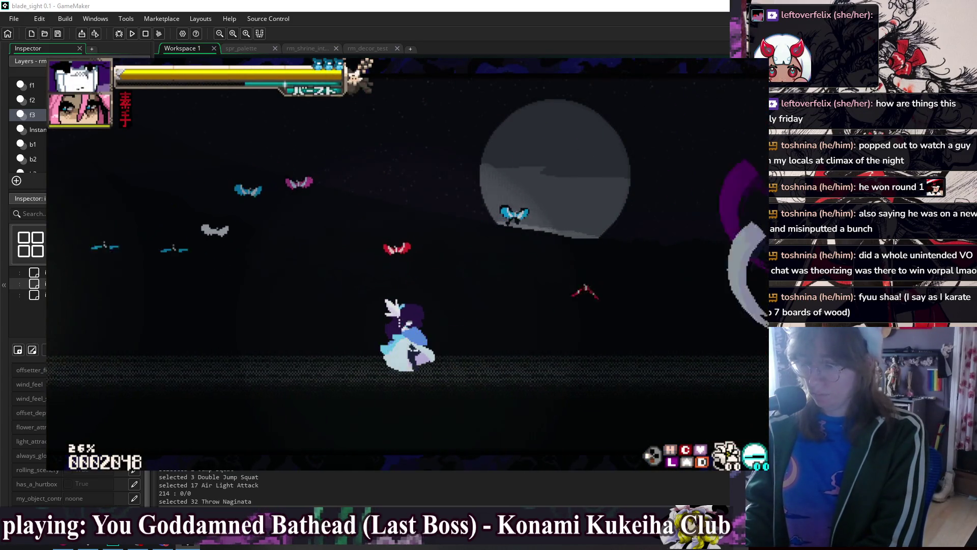
{"action": "key", "text": "Right"}
{"action": "key", "text": "x"}
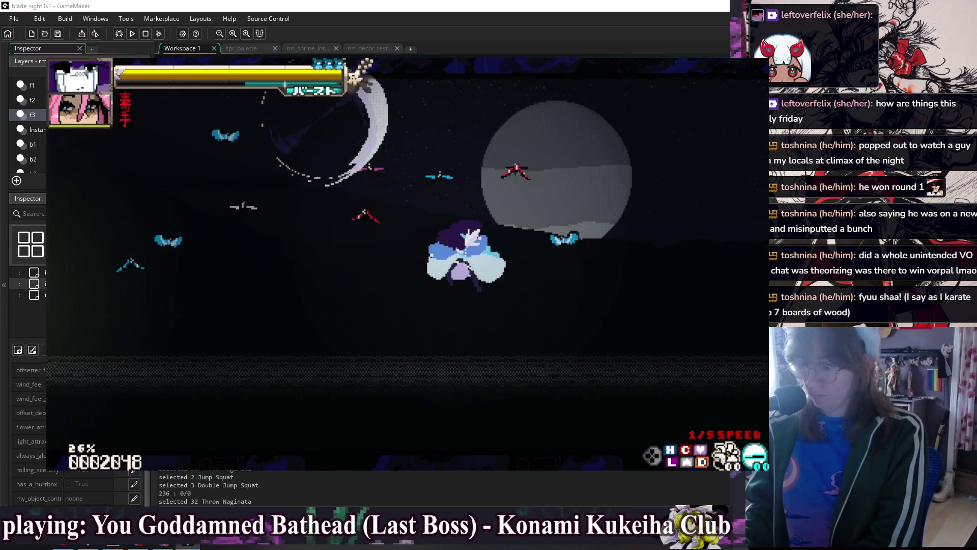
Throw the naginata, then pick the Yumi doll from the 人形 row of the doll grid
{"action": "key", "text": "Escape"}
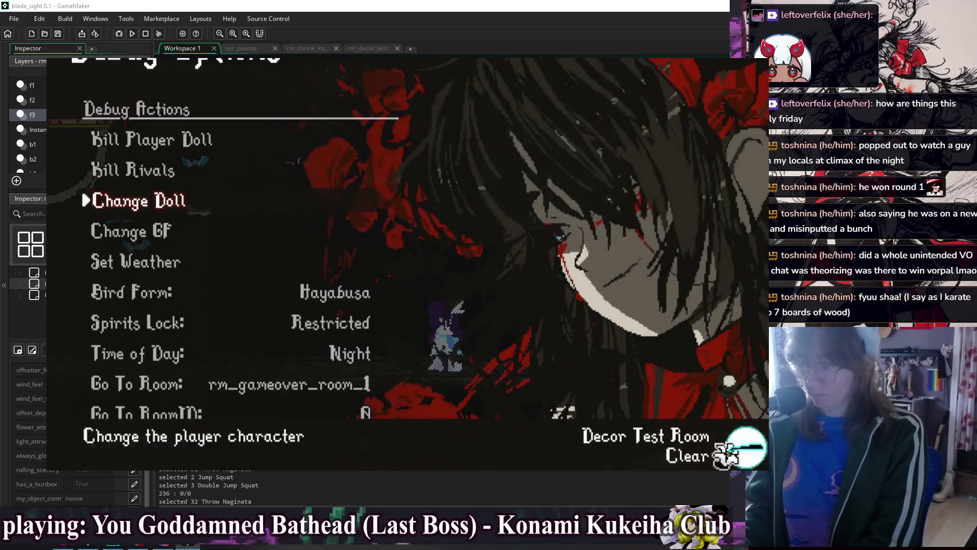
{"action": "key", "text": "z"}
{"action": "key", "text": "z"}
{"action": "key", "text": "z"}
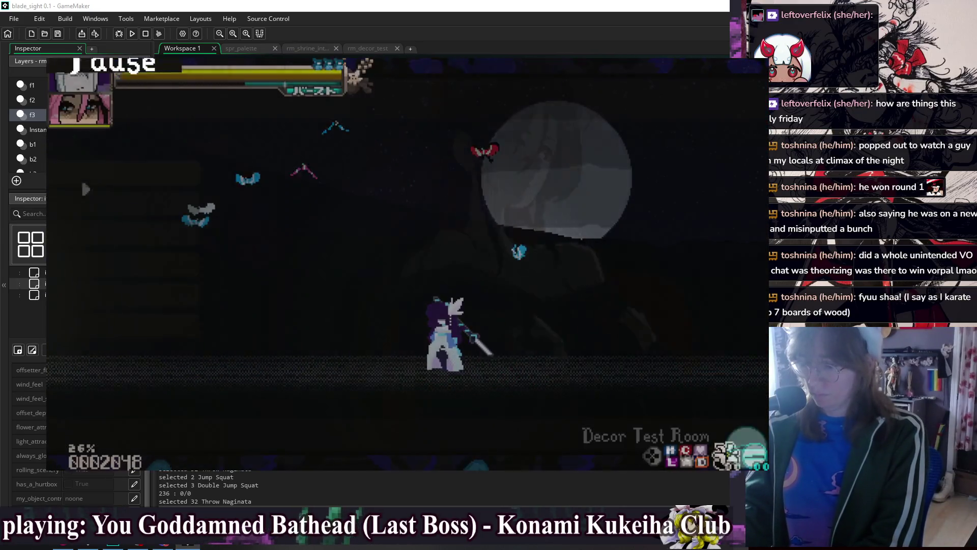
{"action": "key", "text": "x"}
{"action": "key", "text": "Escape"}
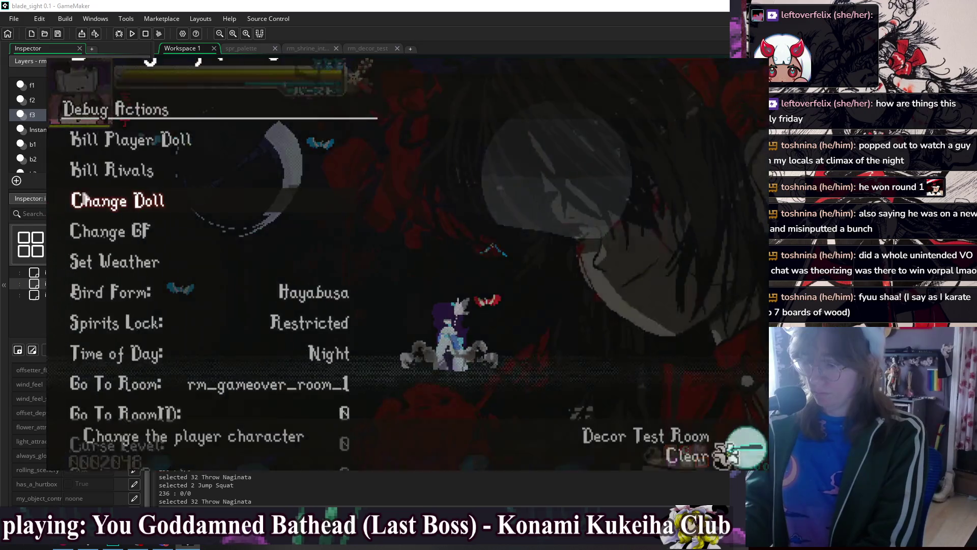
{"action": "key", "text": "z"}
{"action": "key", "text": "Down"}
{"action": "key", "text": "Down"}
{"action": "key", "text": "Down"}
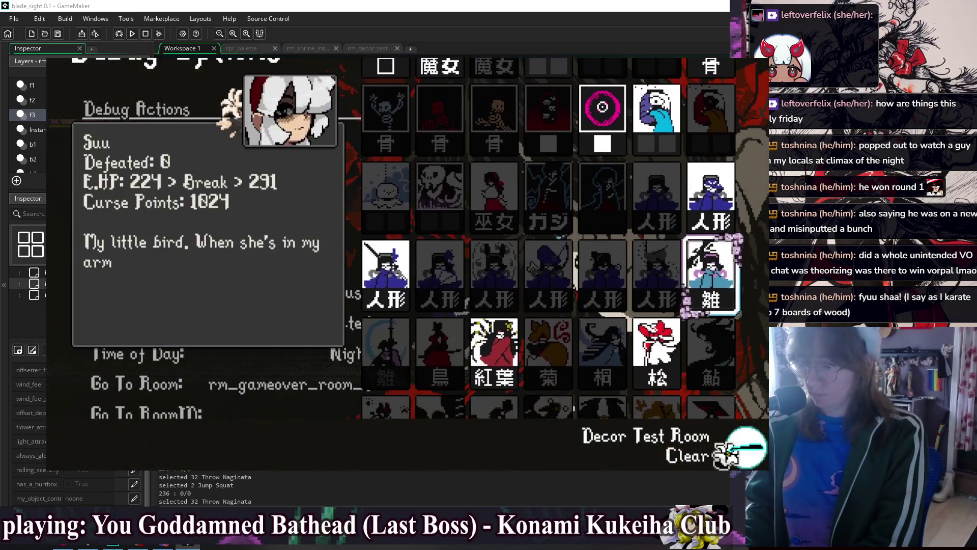
{"action": "key", "text": "Left"}
{"action": "key", "text": "z"}
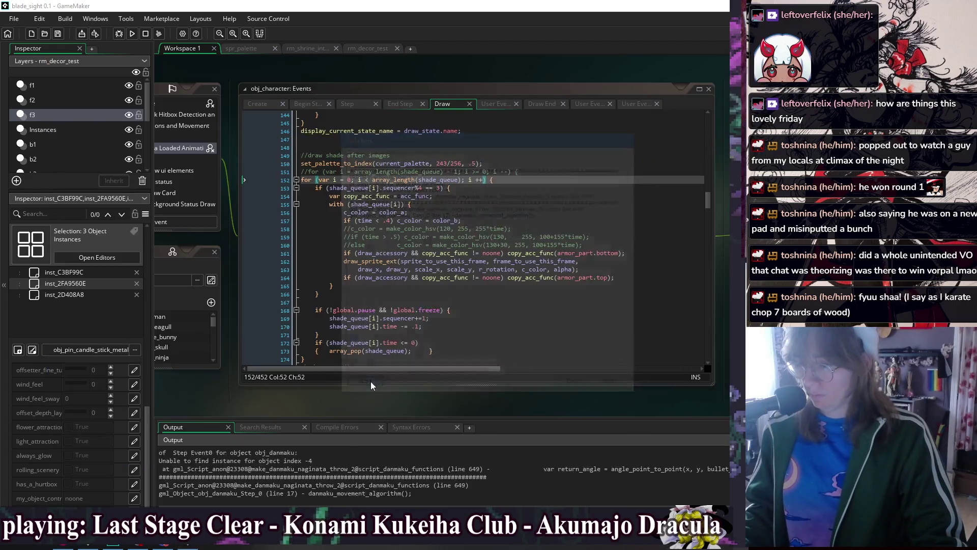
Rebuild the game and choose a different doll again through Debug Options' Change Doll
{"action": "left_click", "coordinate": [132, 33]}
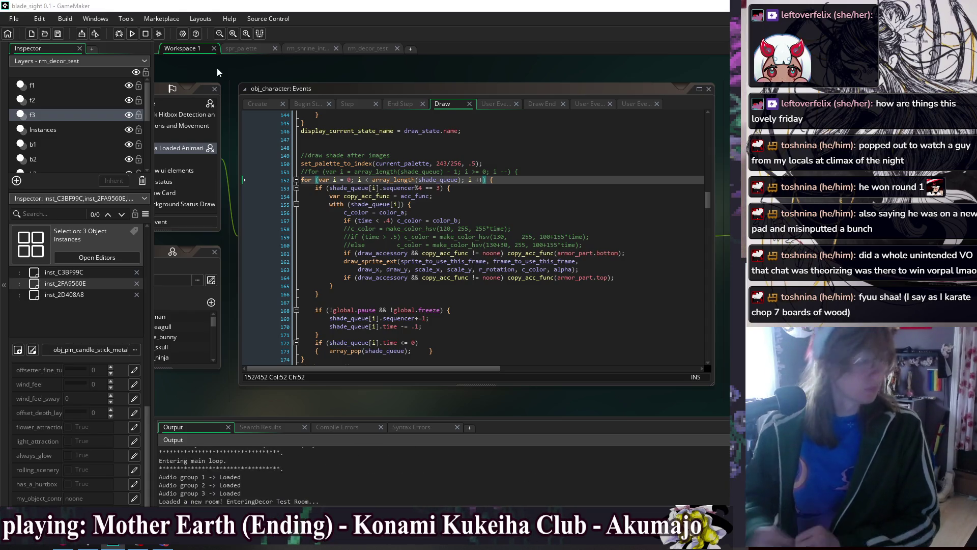
{"action": "key", "text": "F1"}
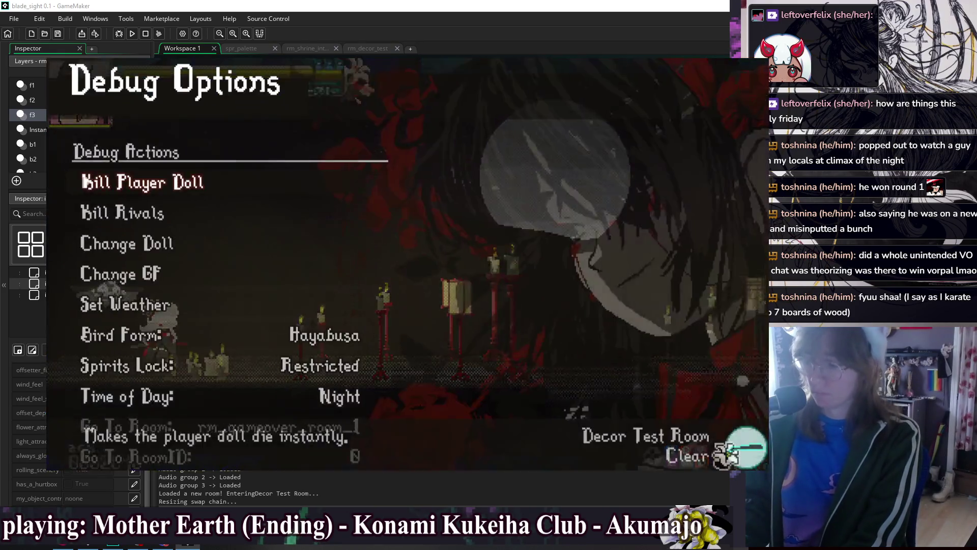
{"action": "key", "text": "Down"}
{"action": "key", "text": "Down"}
{"action": "key", "text": "Return"}
{"action": "key", "text": "Down"}
{"action": "key", "text": "Down"}
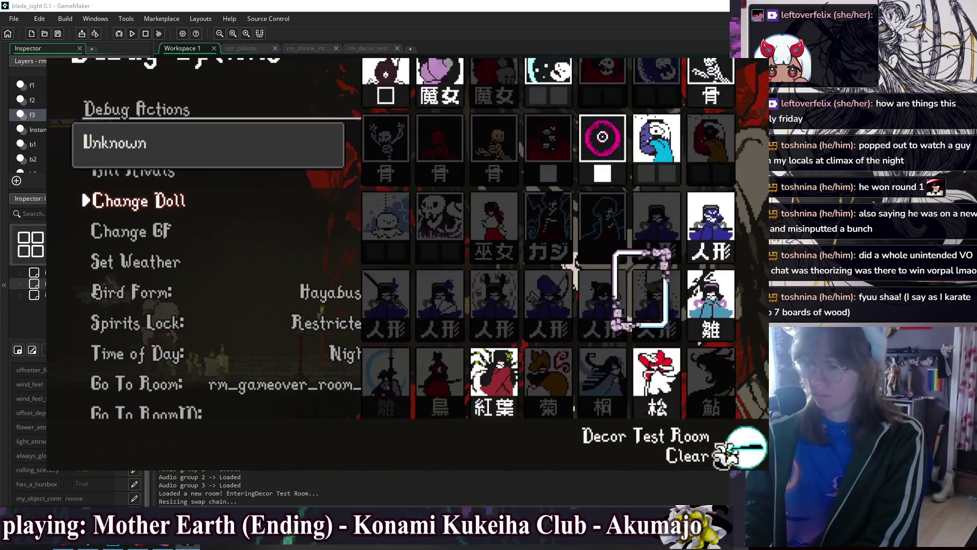
{"action": "key", "text": "Return"}
Dash right, fire aerial Shooting Stars both directions, and super-jump with an air-dash left
{"action": "key", "text": "Right"}
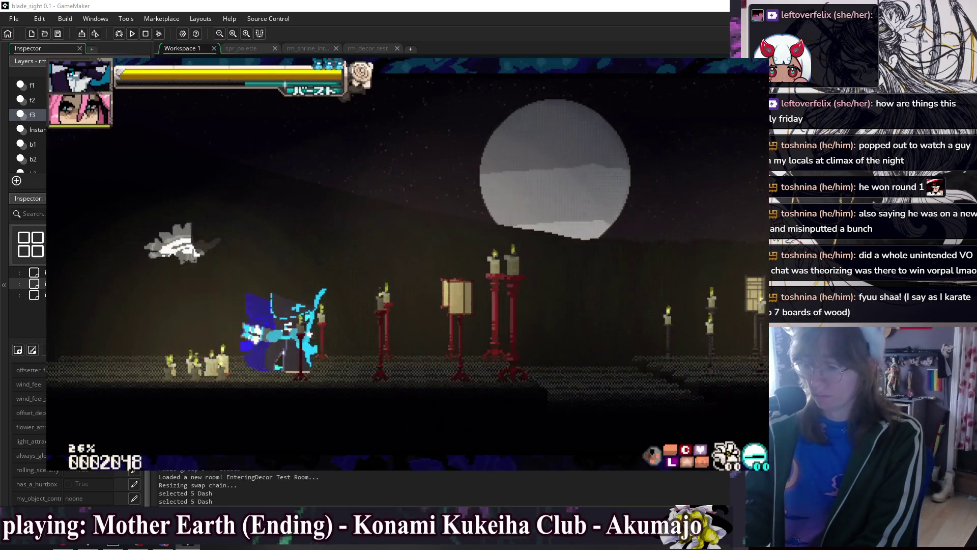
{"action": "key", "text": "space"}
{"action": "key", "text": "Right"}
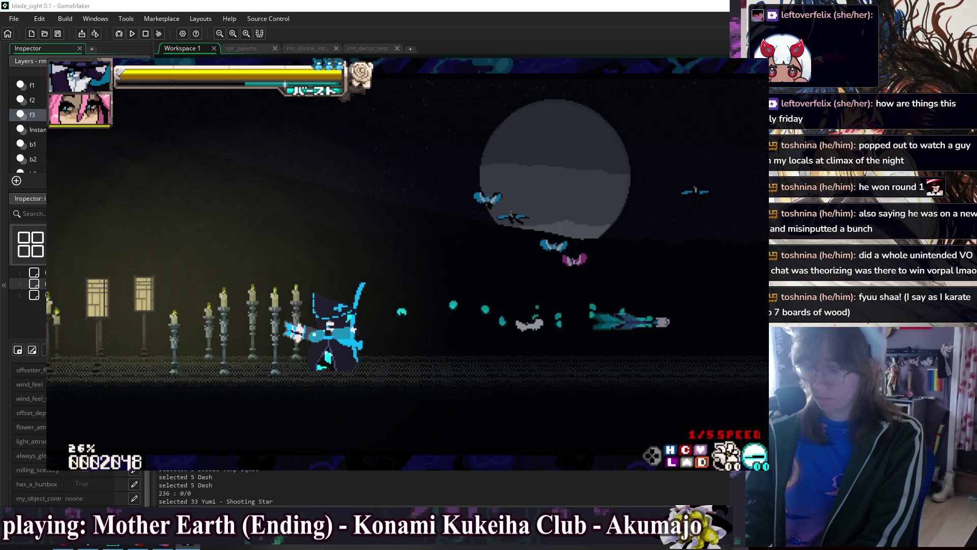
{"action": "key", "text": "Right"}
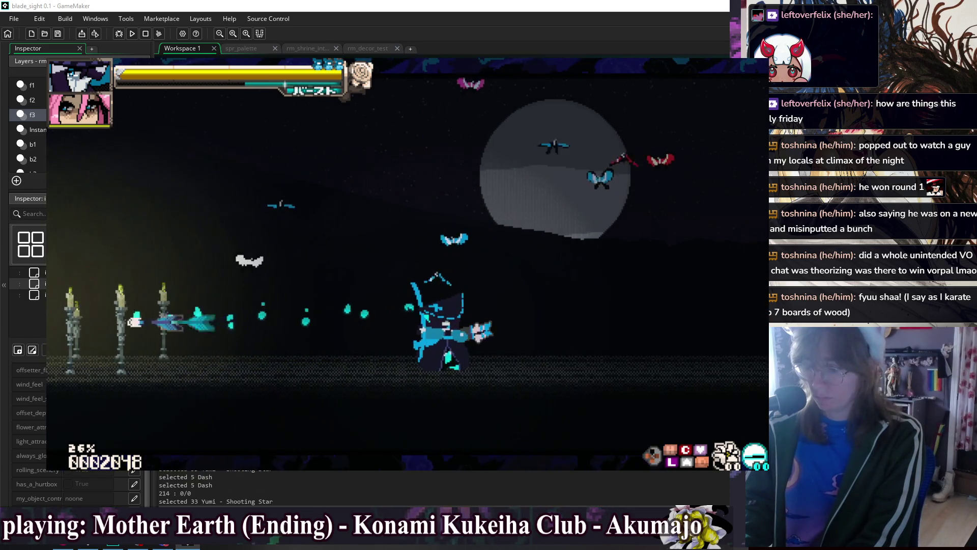
{"action": "key", "text": "x"}
{"action": "key", "text": "z"}
{"action": "key", "text": "x"}
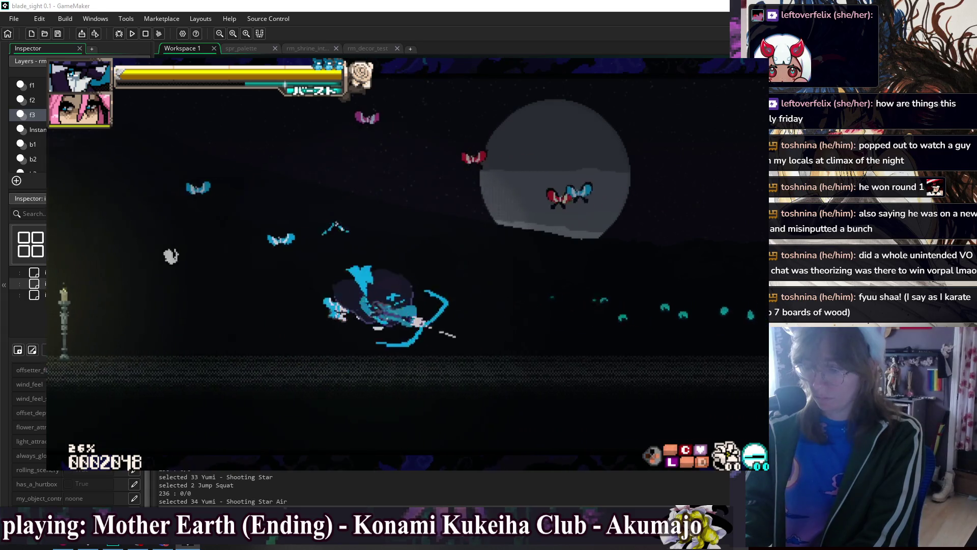
{"action": "key", "text": "Left"}
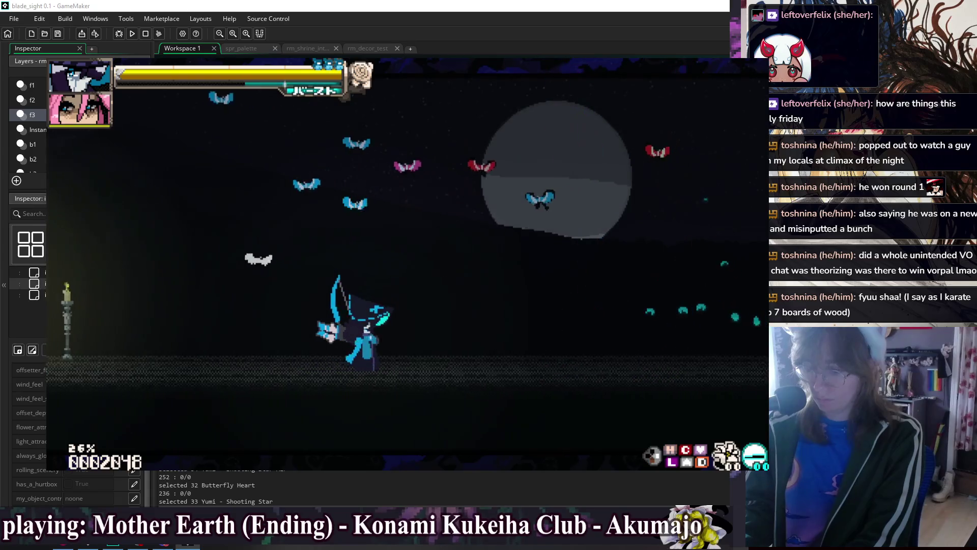
{"action": "key", "text": "z"}
{"action": "key", "text": "z"}
{"action": "key", "text": "x"}
{"action": "key", "text": "Down"}
{"action": "key", "text": "Up"}
{"action": "key", "text": "Left"}
{"action": "key", "text": "Left"}
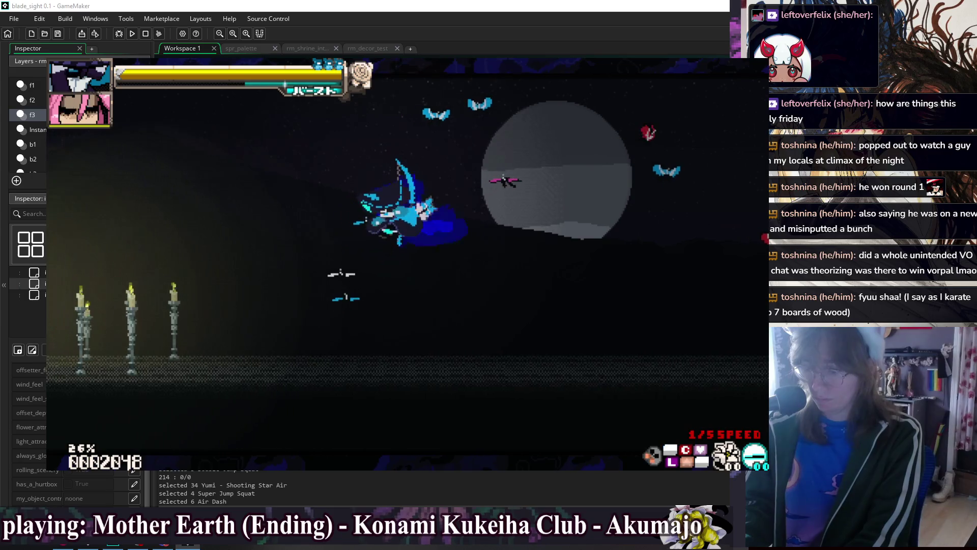
{"action": "key", "text": "F2"}
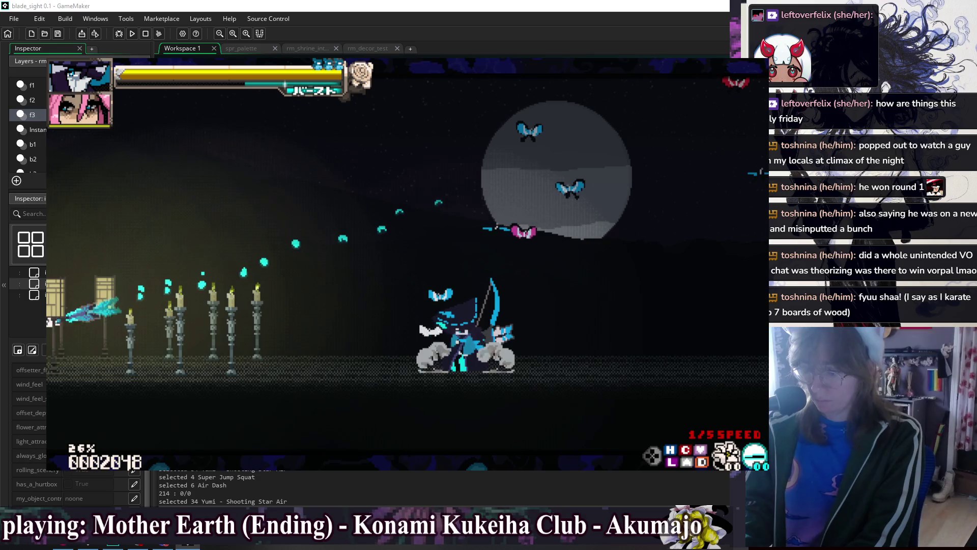
Do a ground dash, a sweeping dash slash, and several jump air-dashes to show the trail
{"action": "key", "text": "Right"}
{"action": "key", "text": "Right"}
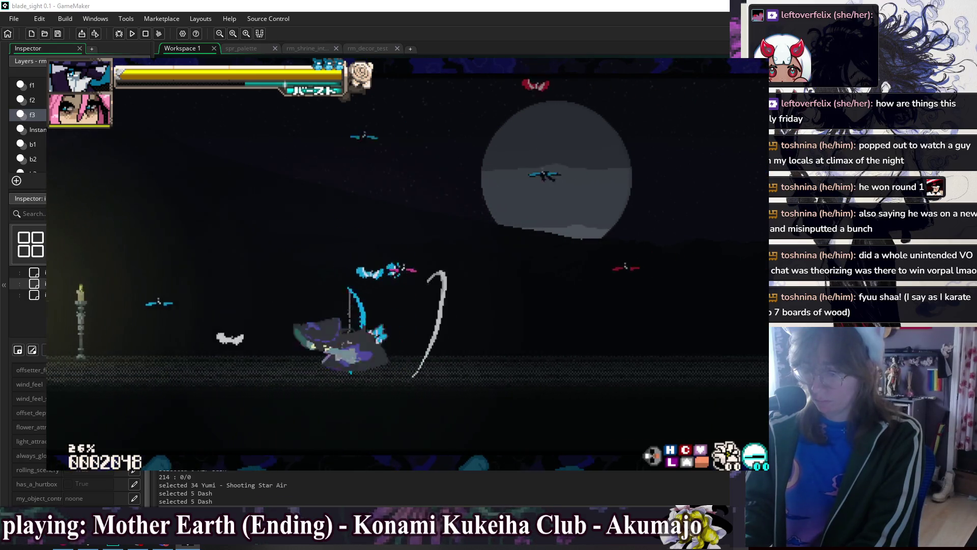
{"action": "key", "text": "Right"}
{"action": "key", "text": "Right"}
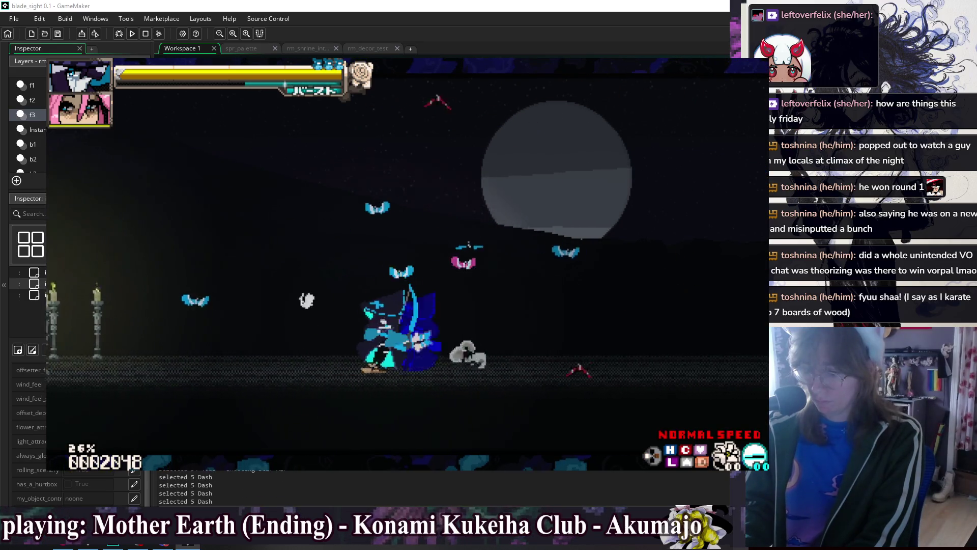
{"action": "key", "text": "Right"}
{"action": "key", "text": "Right"}
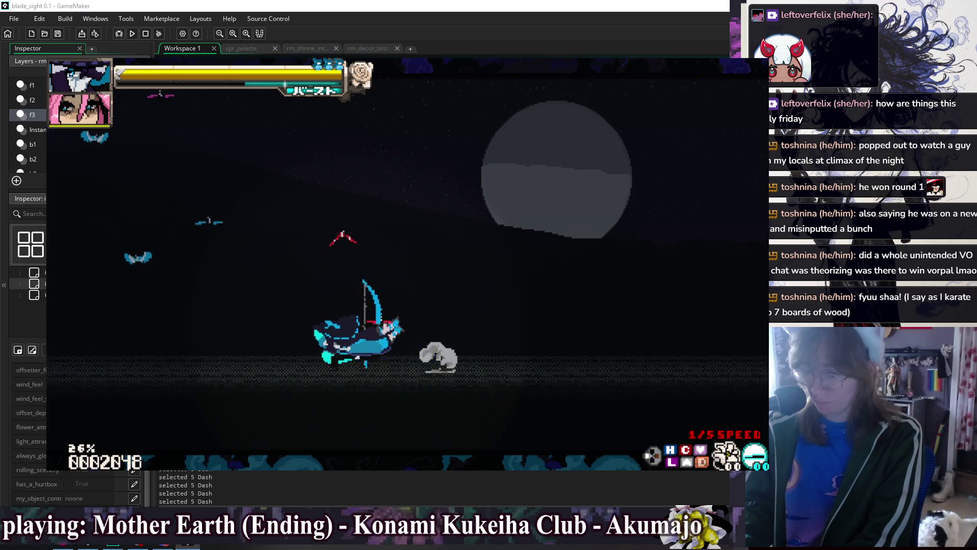
{"action": "key", "text": "space"}
{"action": "key", "text": "Right"}
{"action": "key", "text": "Right"}
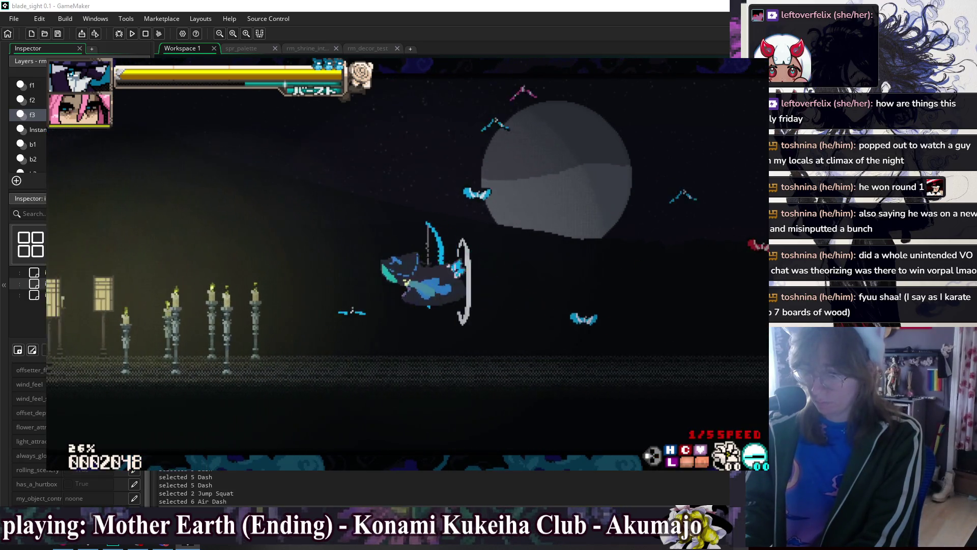
{"action": "key", "text": "space"}
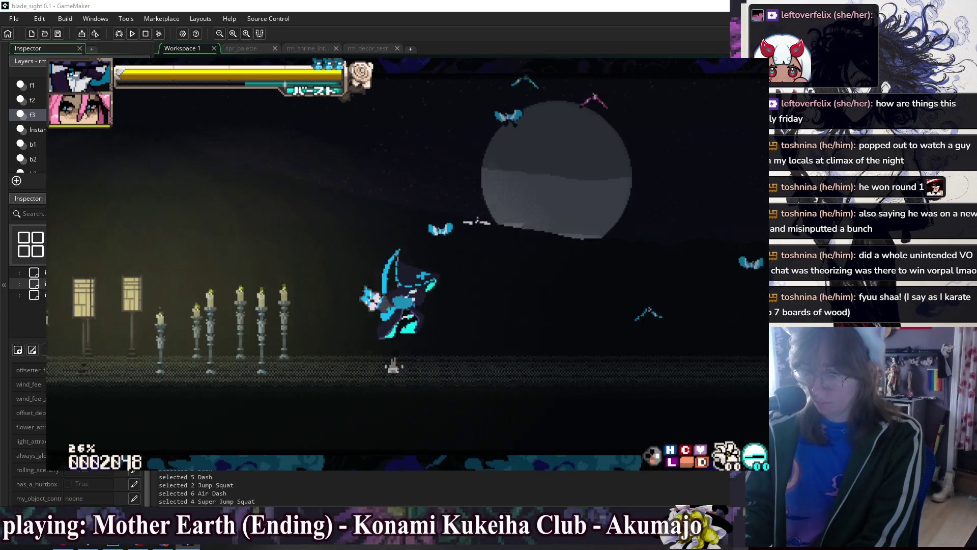
{"action": "key", "text": "Left"}
{"action": "key", "text": "Left"}
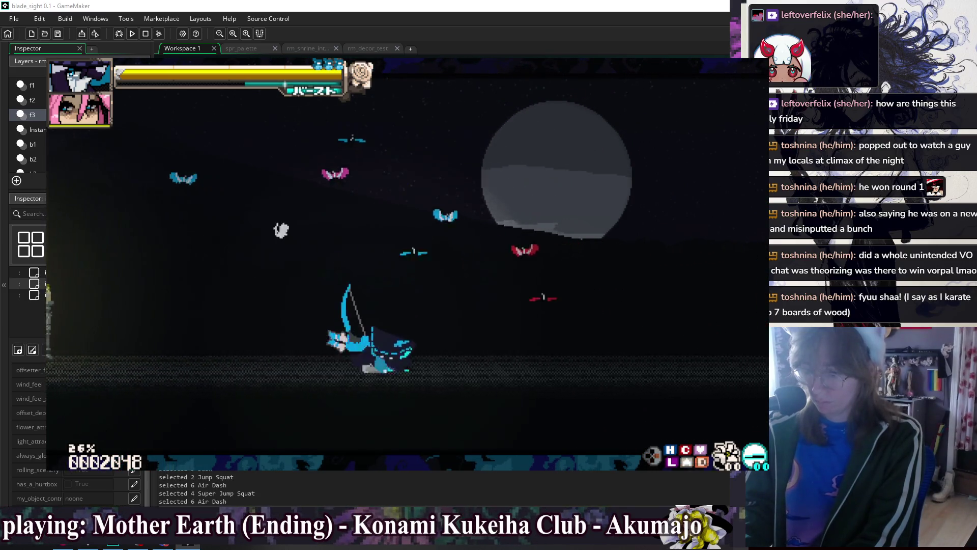
{"action": "key", "text": "Left"}
{"action": "key", "text": "Left"}
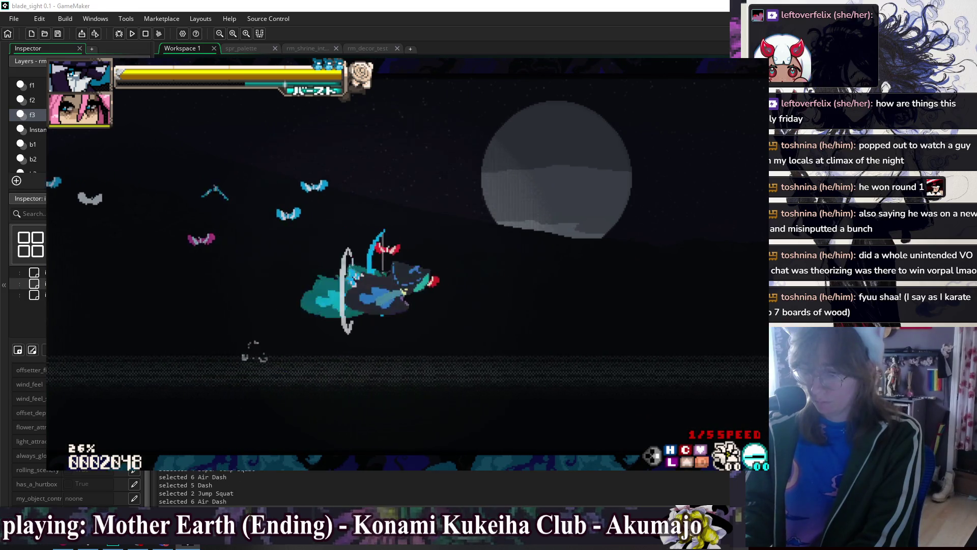
Chain jumps and air-dashes left and right while firing the bow
{"action": "key", "text": "space"}
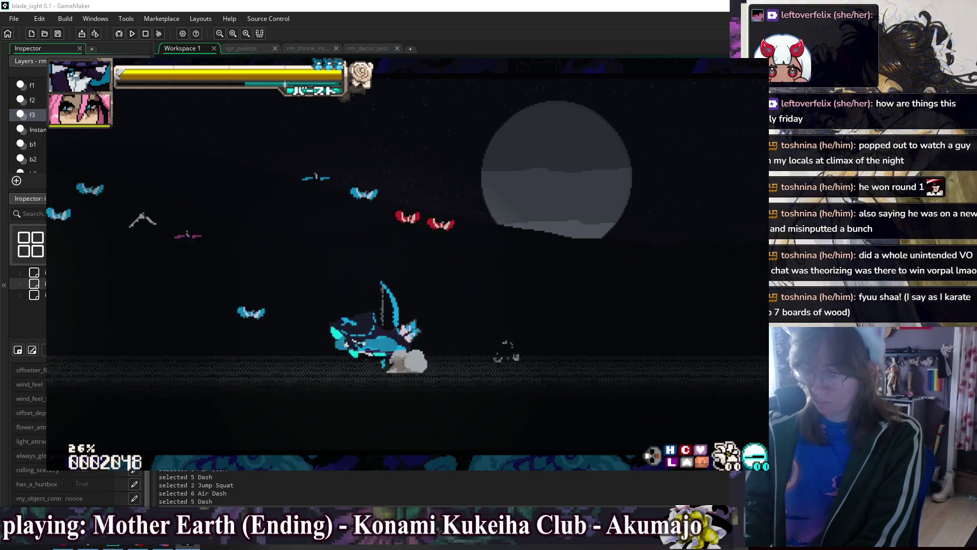
{"action": "key", "text": "space"}
{"action": "key", "text": "Right"}
{"action": "key", "text": "Right"}
{"action": "key", "text": "x"}
{"action": "key", "text": "Left"}
{"action": "key", "text": "Left"}
{"action": "key", "text": "space"}
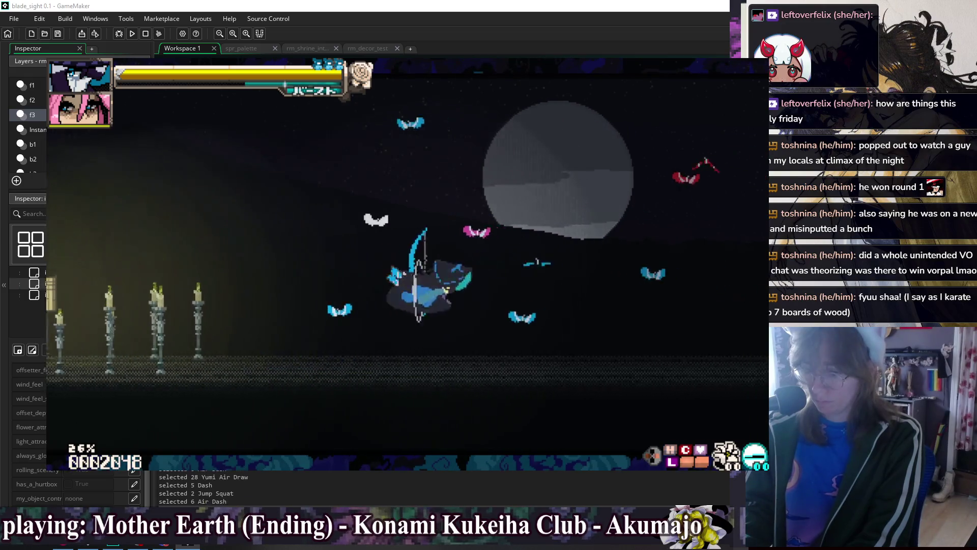
{"action": "key", "text": "Left"}
{"action": "key", "text": "Left"}
{"action": "key", "text": "Left"}
{"action": "key", "text": "Left"}
{"action": "key", "text": "Left"}
{"action": "key", "text": "Left"}
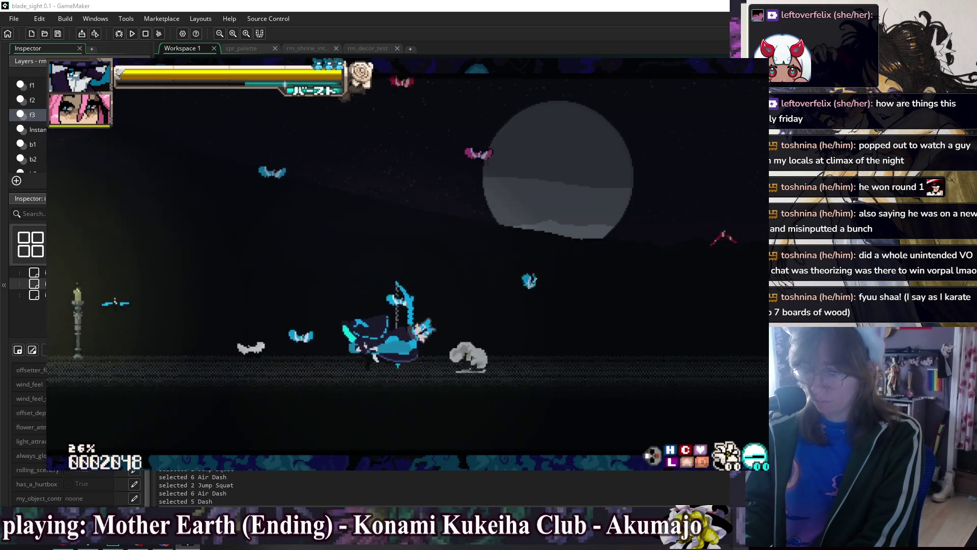
{"action": "key", "text": "space"}
{"action": "key", "text": "Left"}
{"action": "key", "text": "Left"}
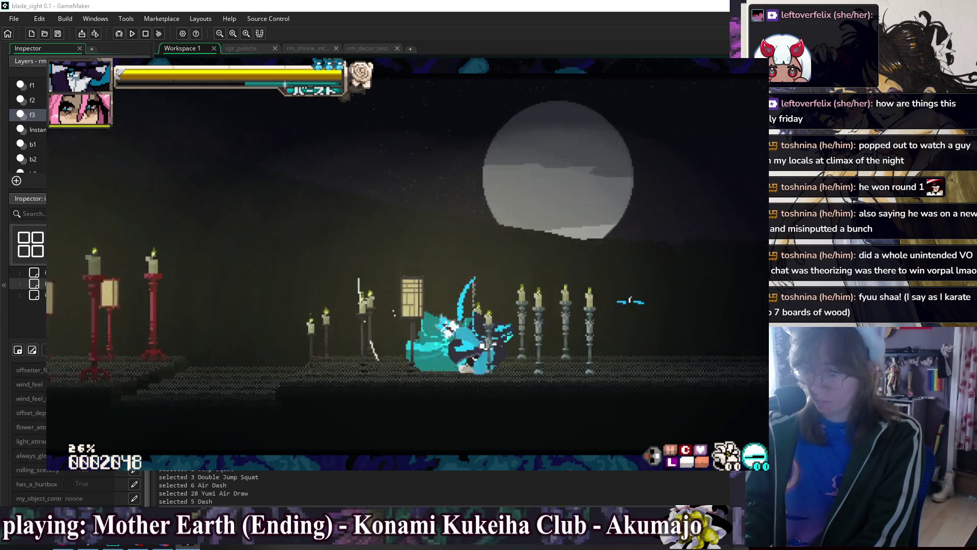
{"action": "key", "text": "x"}
Super-jump, double-jump and air-dash with midair bow shots, plus a ground dash
{"action": "key", "text": "space"}
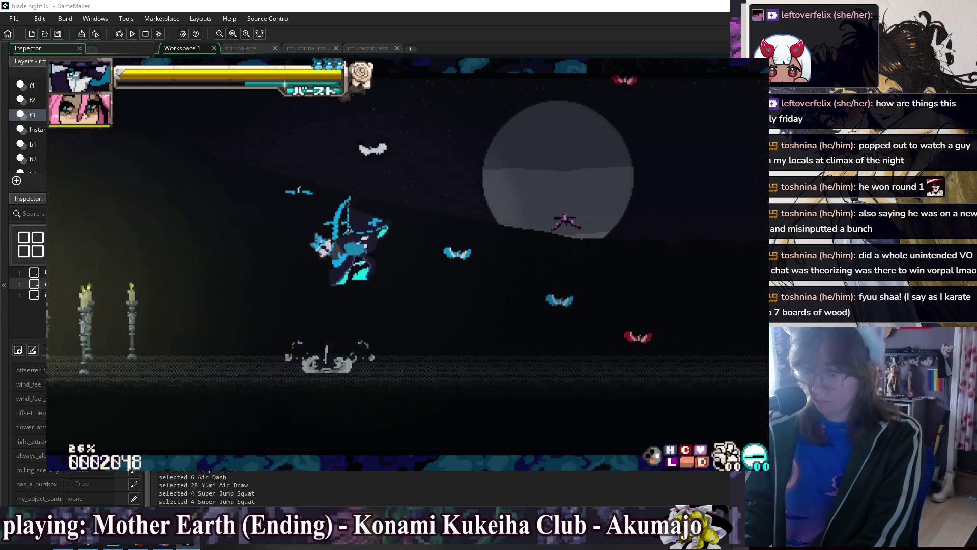
{"action": "key", "text": "space"}
{"action": "key", "text": "Left"}
{"action": "key", "text": "Left"}
{"action": "key", "text": "x"}
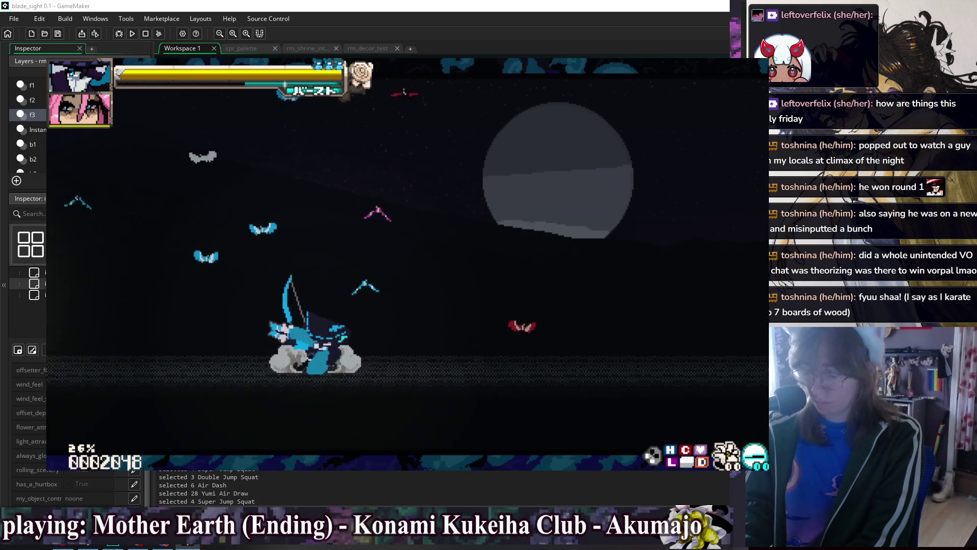
{"action": "key", "text": "space"}
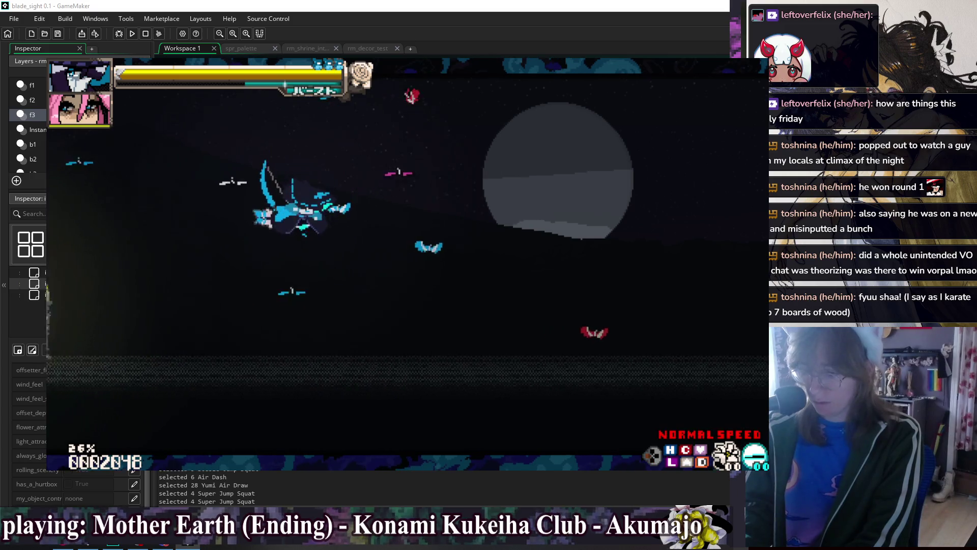
{"action": "key", "text": "space"}
{"action": "key", "text": "space"}
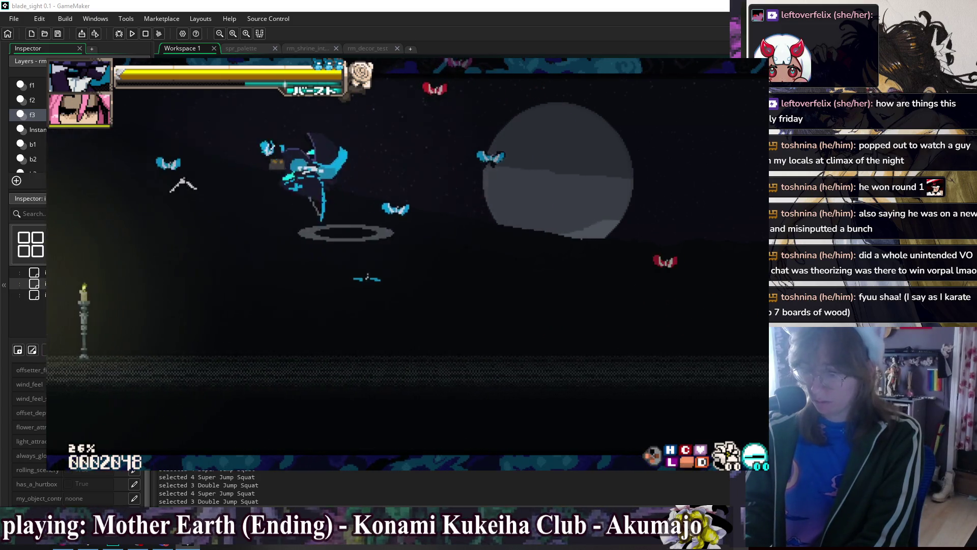
{"action": "key", "text": "shift"}
{"action": "key", "text": "shift"}
{"action": "key", "text": "shift"}
{"action": "key", "text": "shift"}
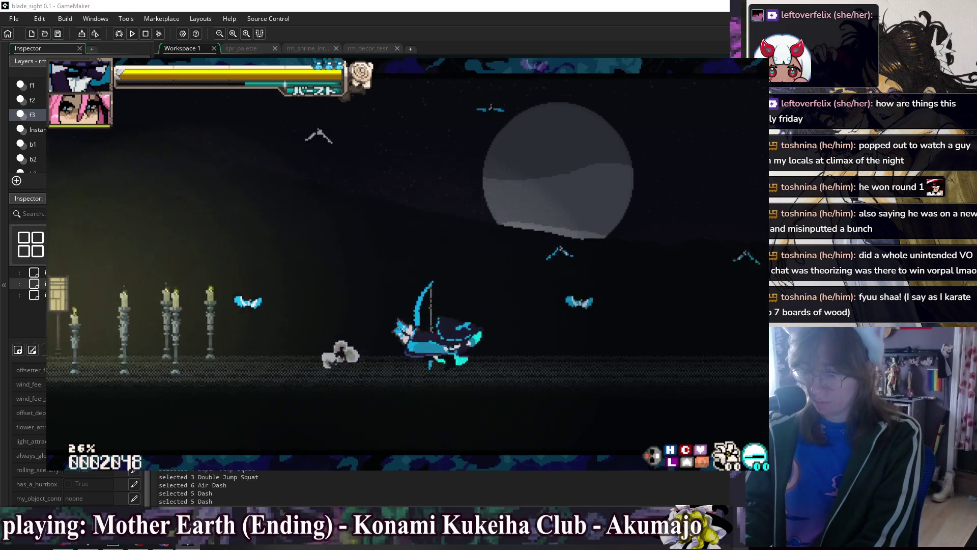
{"action": "key", "text": "shift"}
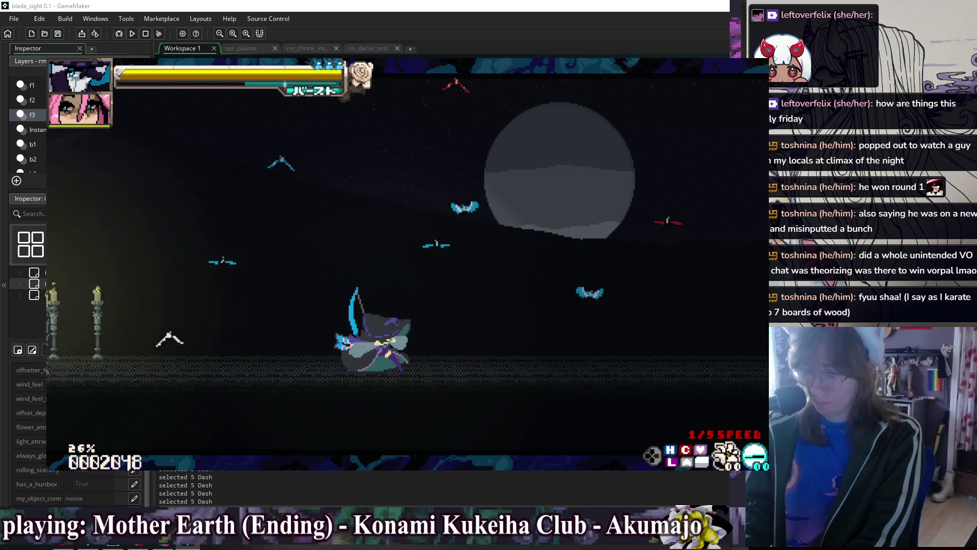
{"action": "key", "text": "space"}
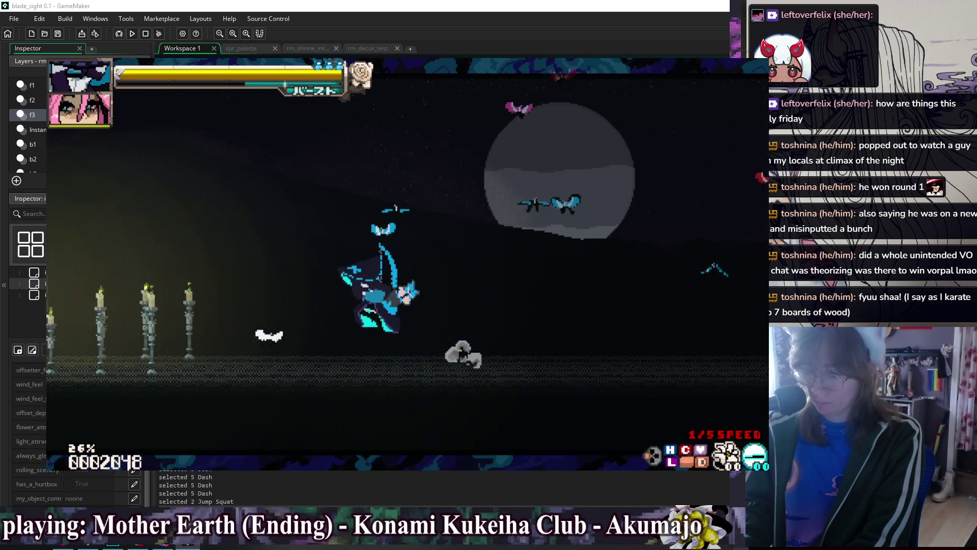
{"action": "key", "text": "x"}
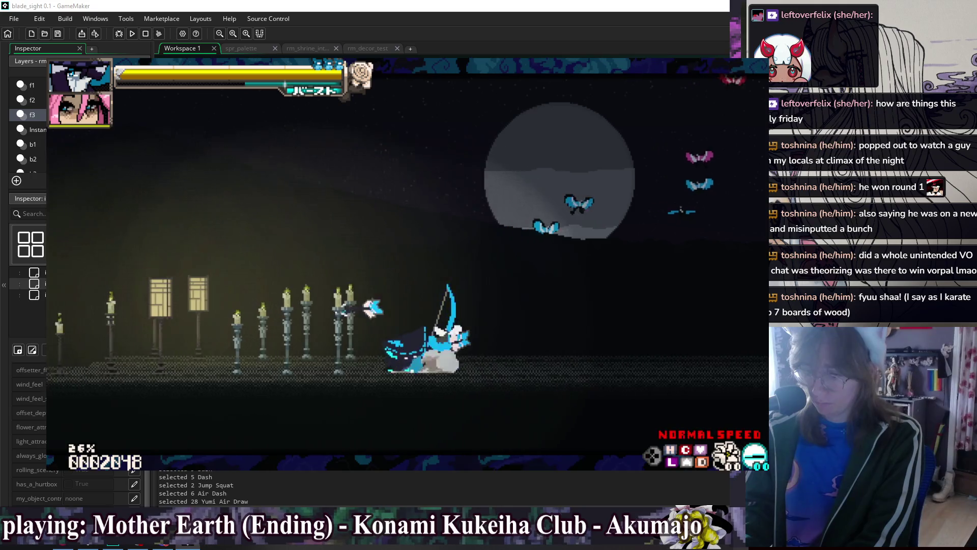
{"action": "key", "text": "space"}
Fire Arrow Storm volleys and a Shooting Star with the game slowed, then open Debug Actions
{"action": "key", "text": "Down"}
{"action": "key", "text": "Right"}
{"action": "key", "text": "x"}
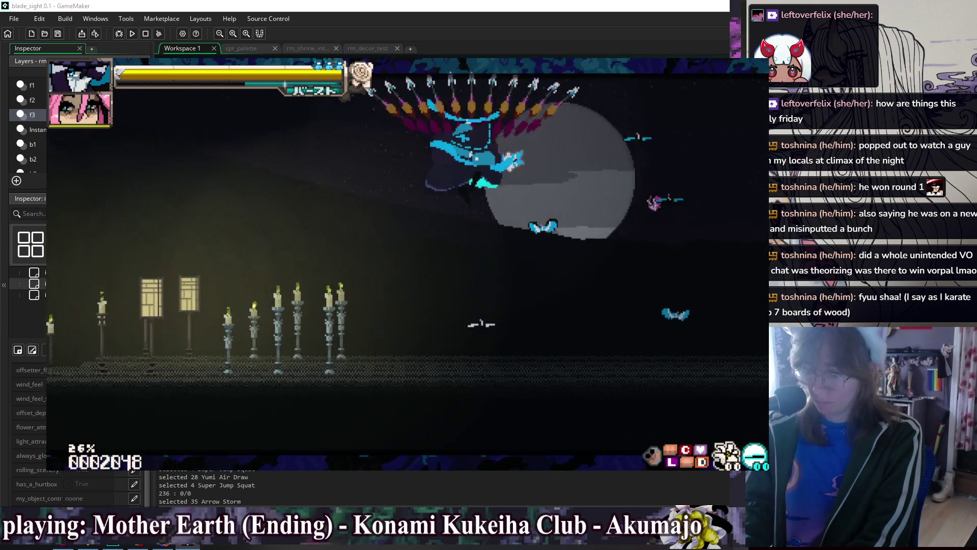
{"action": "key", "text": "x"}
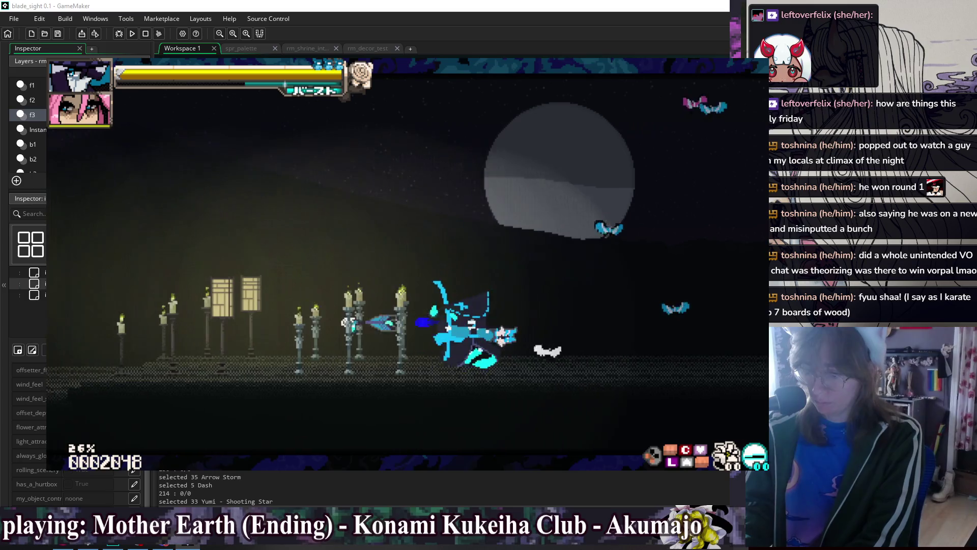
{"action": "key", "text": "Down"}
{"action": "key", "text": "Right"}
{"action": "key", "text": "x"}
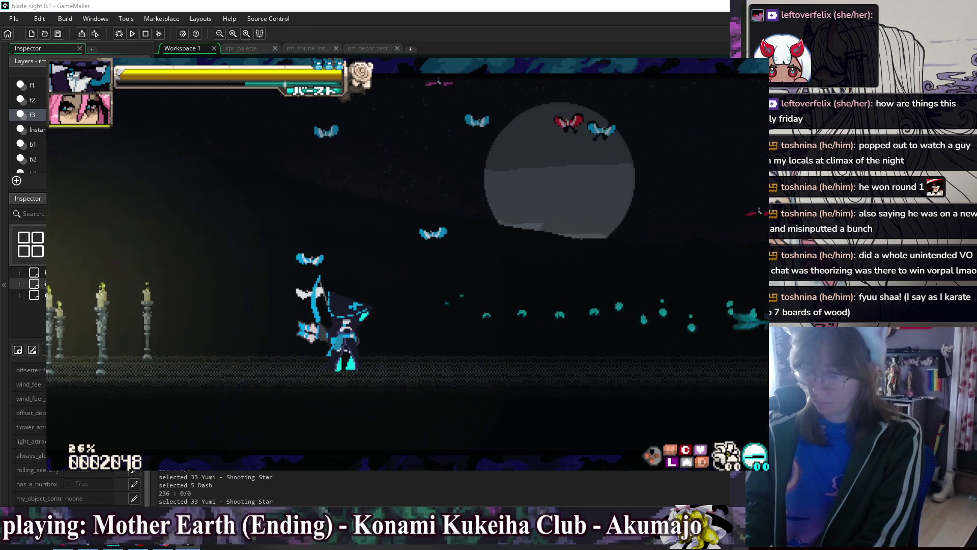
{"action": "key", "text": "Down"}
{"action": "key", "text": "Left"}
{"action": "key", "text": "x"}
{"action": "key", "text": "F1"}
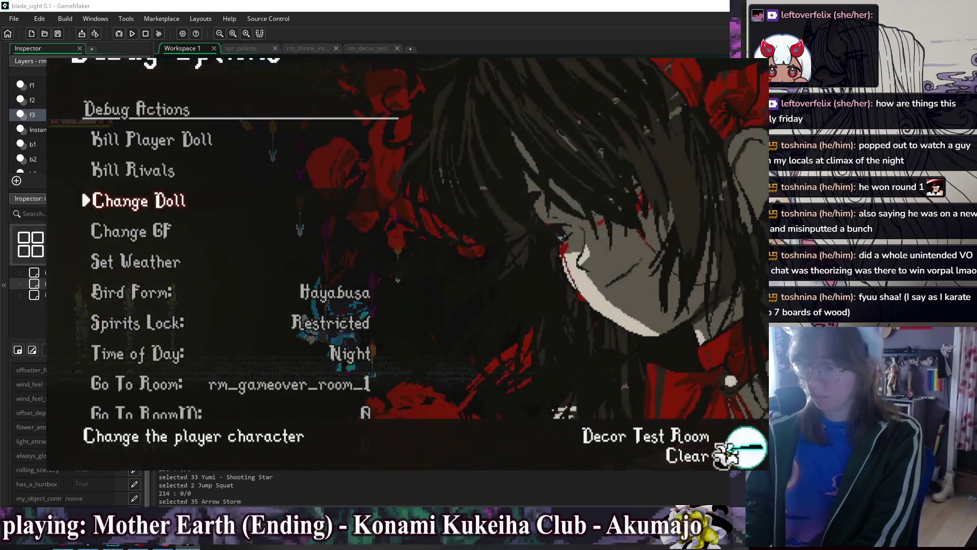
Switch the player to the Blood Samurai III doll through Debug Actions' Change Doll
{"action": "key", "text": "Escape"}
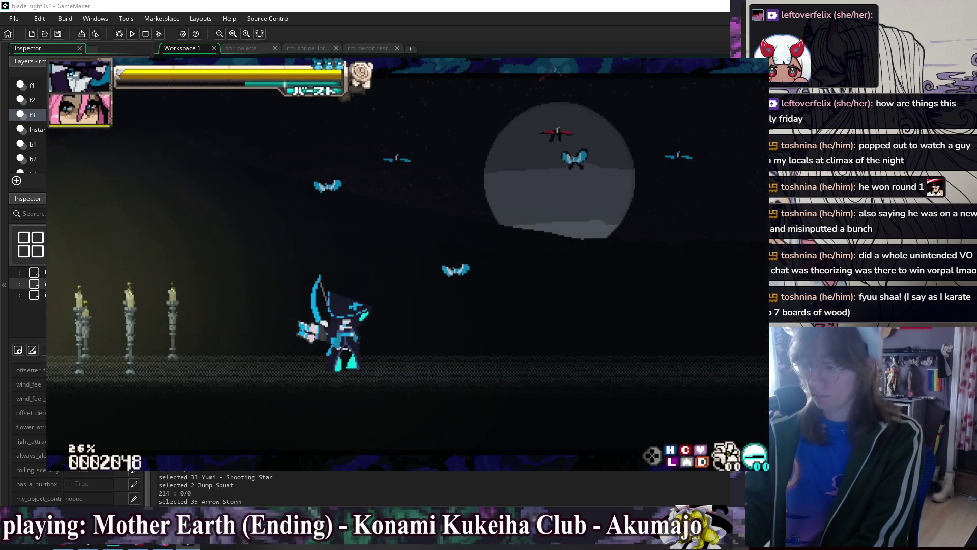
{"action": "key", "text": "F1"}
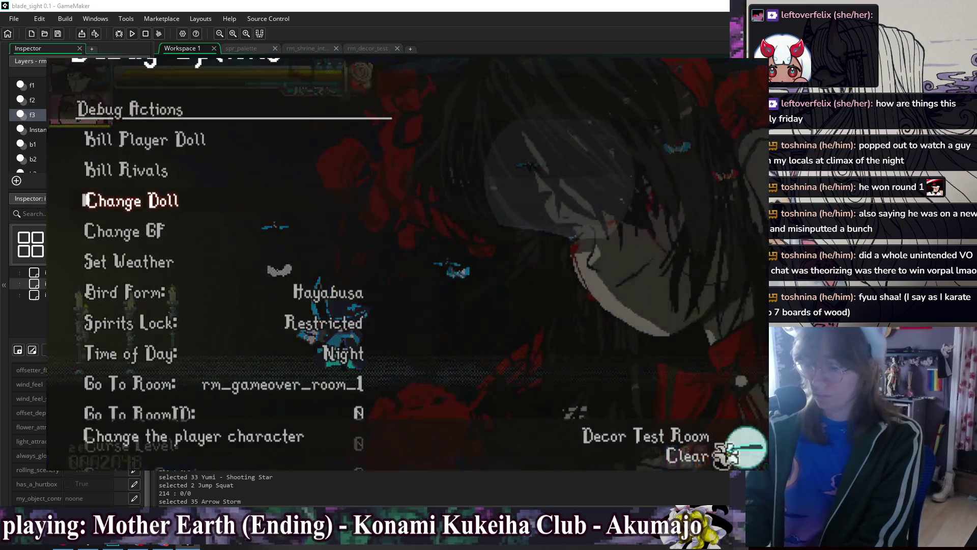
{"action": "key", "text": "Return"}
{"action": "key", "text": "Down"}
{"action": "key", "text": "Right"}
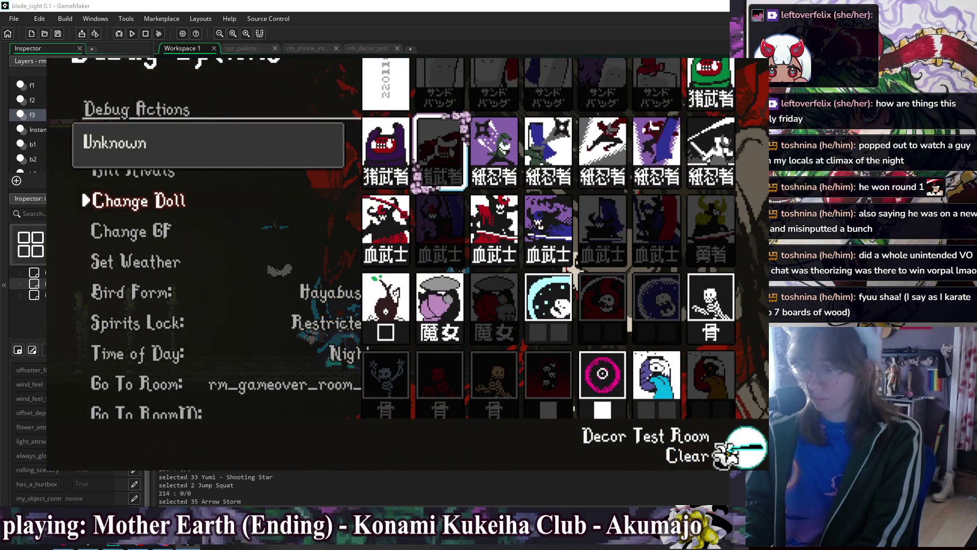
{"action": "key", "text": "Down"}
{"action": "key", "text": "Right"}
{"action": "key", "text": "Return"}
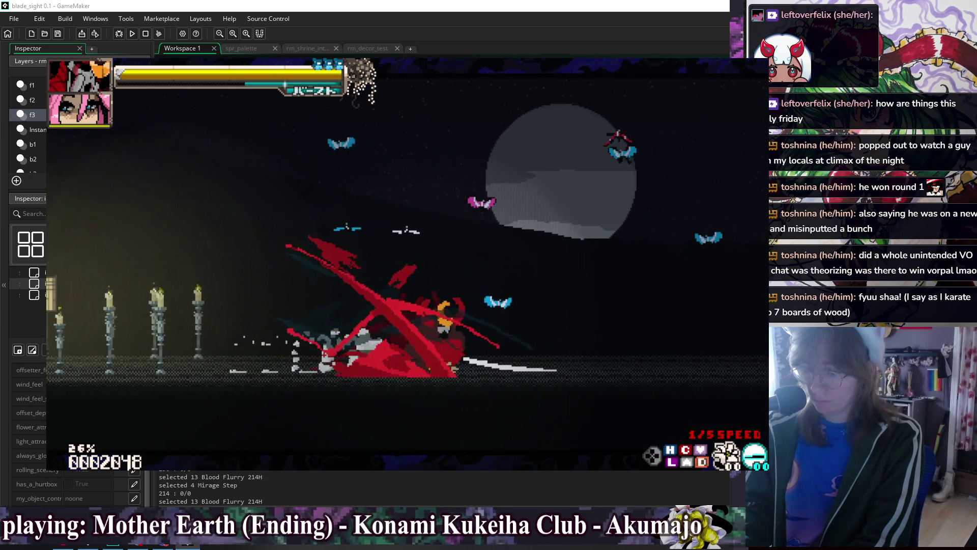
Change to the leftmost doll of a lower grid row, play with it, then stop the game
{"action": "key", "text": "F1"}
{"action": "key", "text": "Down"}
{"action": "key", "text": "Down"}
{"action": "key", "text": "Return"}
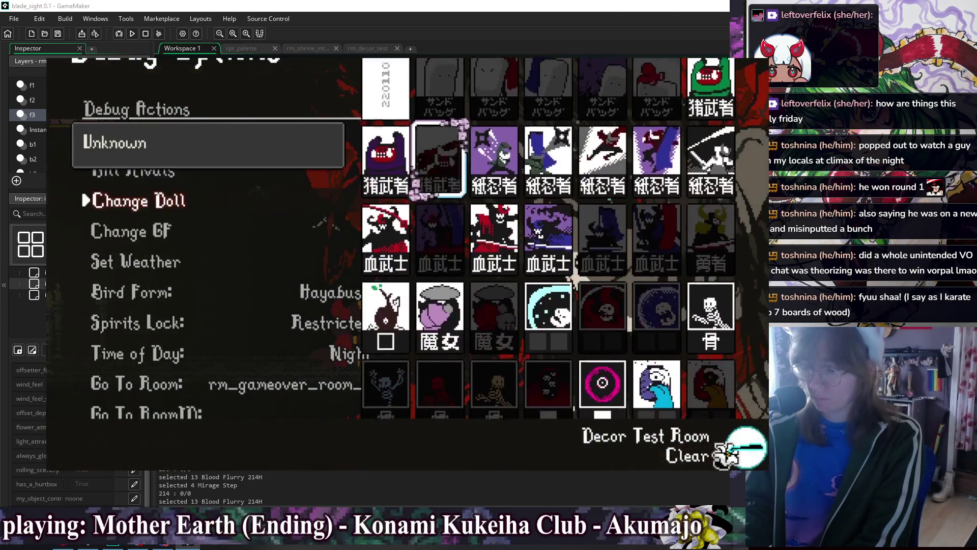
{"action": "key", "text": "Right"}
{"action": "key", "text": "Down"}
{"action": "key", "text": "Down"}
{"action": "key", "text": "Down"}
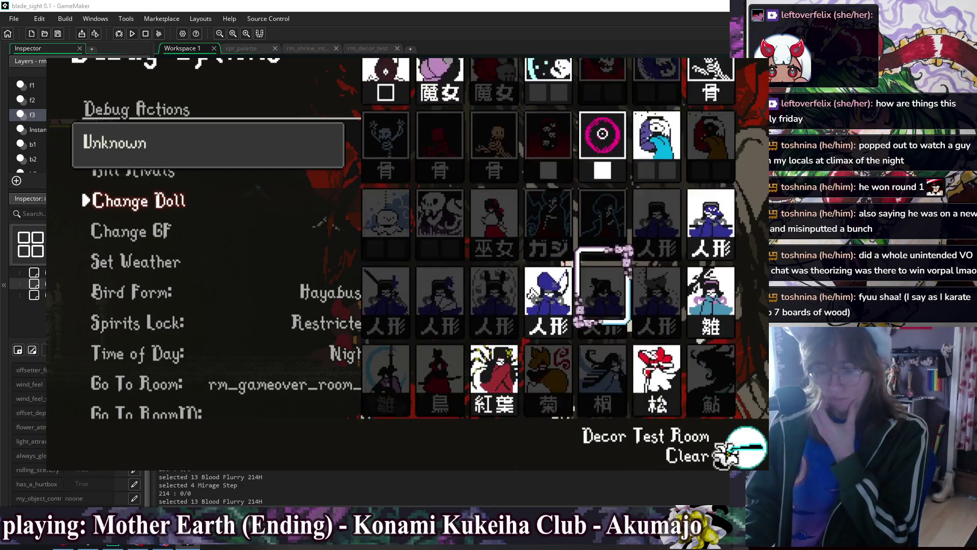
{"action": "key", "text": "Left"}
{"action": "key", "text": "Left"}
{"action": "key", "text": "Left"}
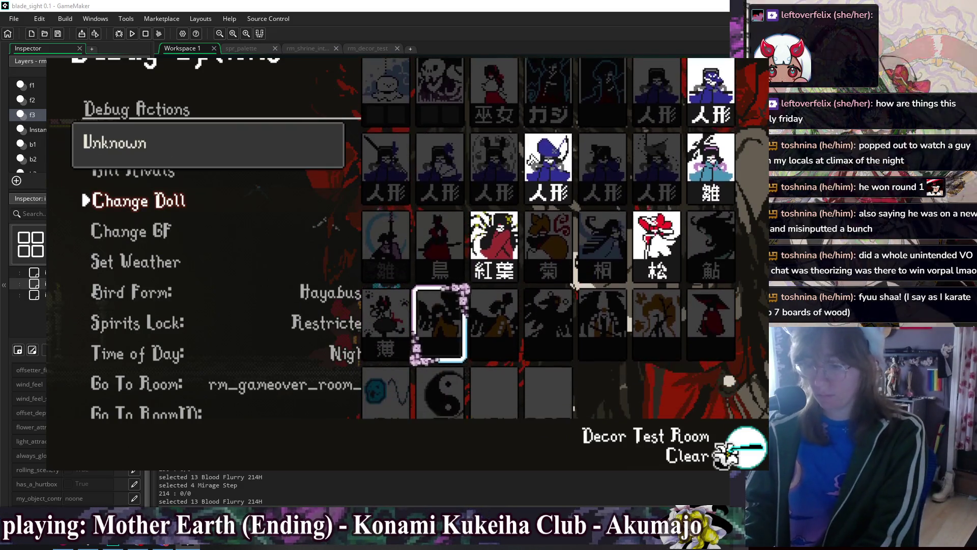
{"action": "key", "text": "Return"}
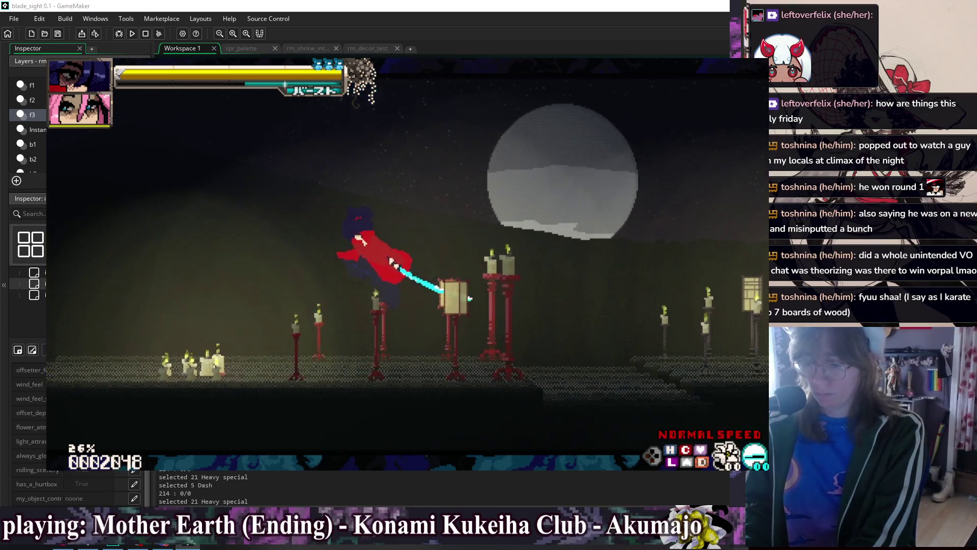
{"action": "key", "text": "Escape"}
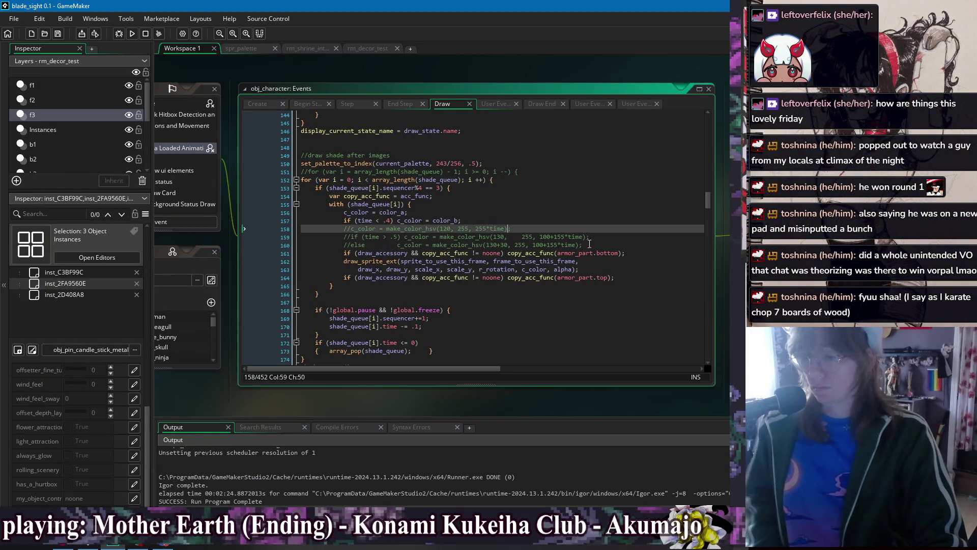
Delete the commented-out colour lines 158–160 and save the Draw event
{"action": "left_click", "coordinate": [593, 220]}
{"action": "left_click", "coordinate": [608, 244]}
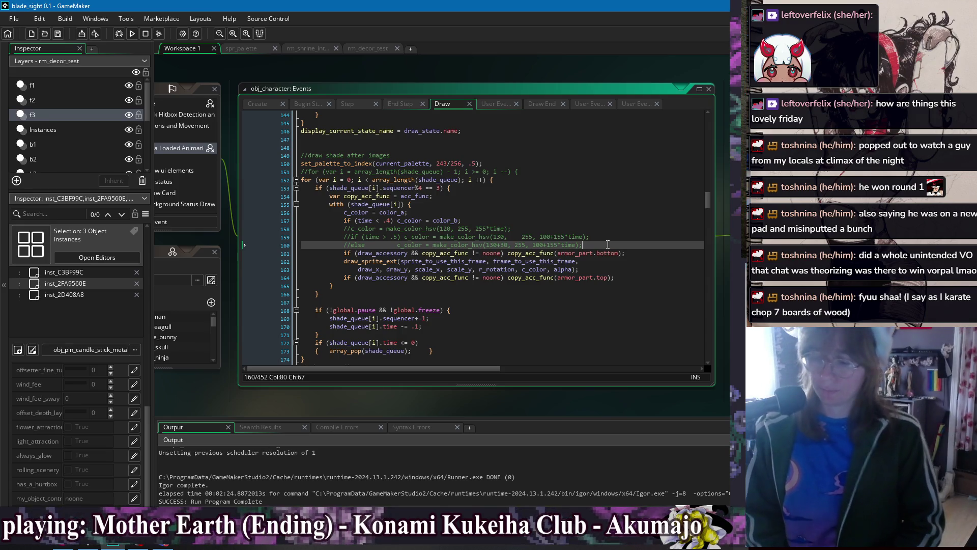
{"action": "left_click_drag", "start_coordinate": [608, 244], "coordinate": [617, 219]}
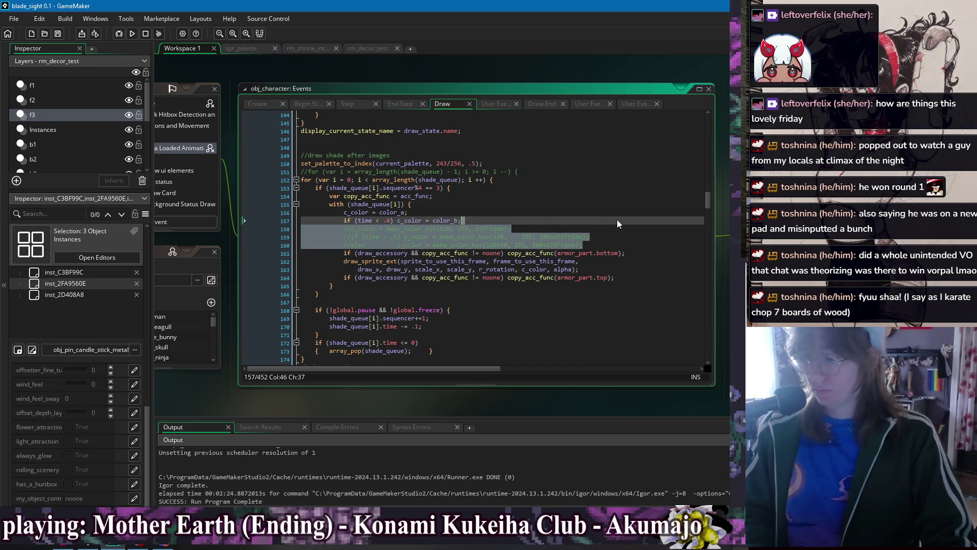
{"action": "key", "text": "BackSpace"}
{"action": "left_click", "coordinate": [621, 212]}
{"action": "key", "text": "ctrl+s"}
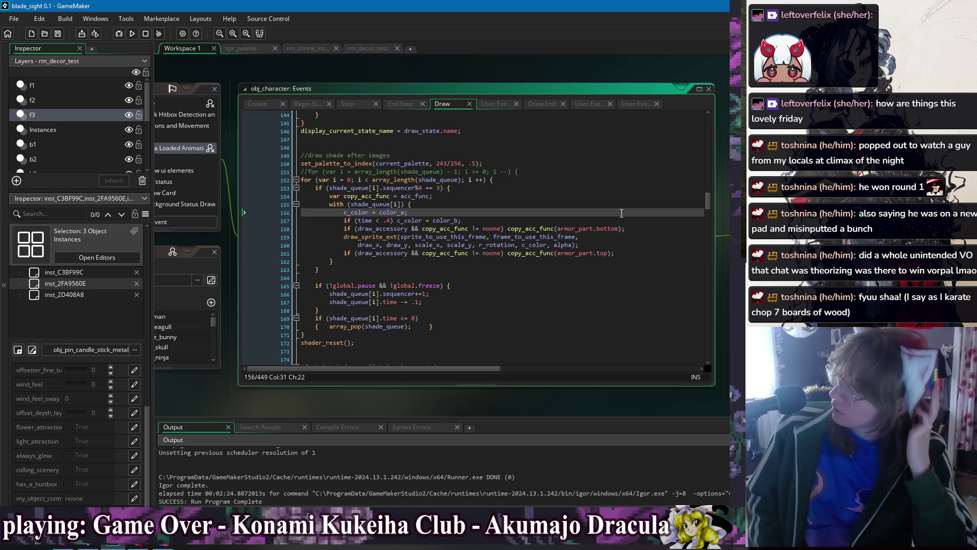
Comment out line 157 'if (time < .4) c_color = color_b;' and relaunch the game
{"action": "left_click", "coordinate": [343, 221]}
{"action": "key", "text": "ctrl+k"}
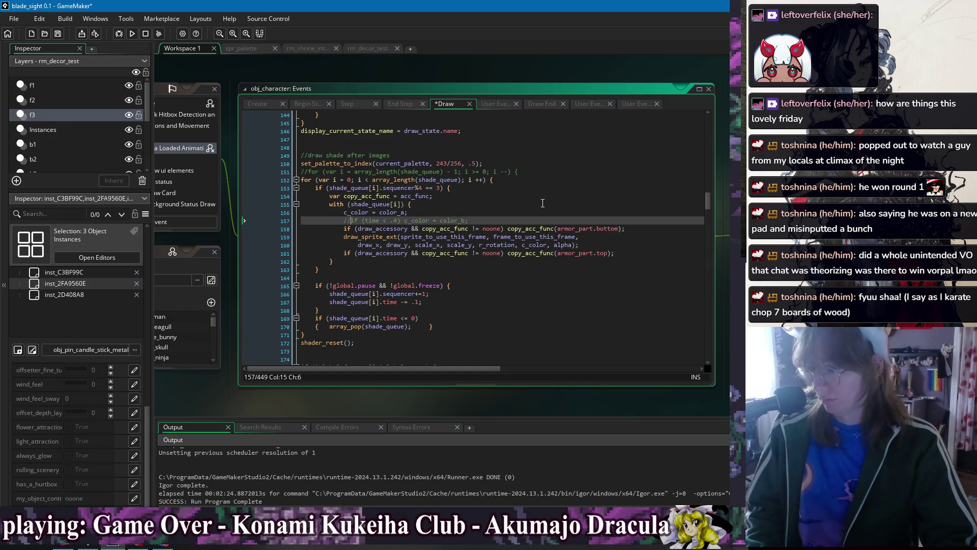
{"action": "left_click", "coordinate": [541, 205]}
{"action": "left_click", "coordinate": [132, 34]}
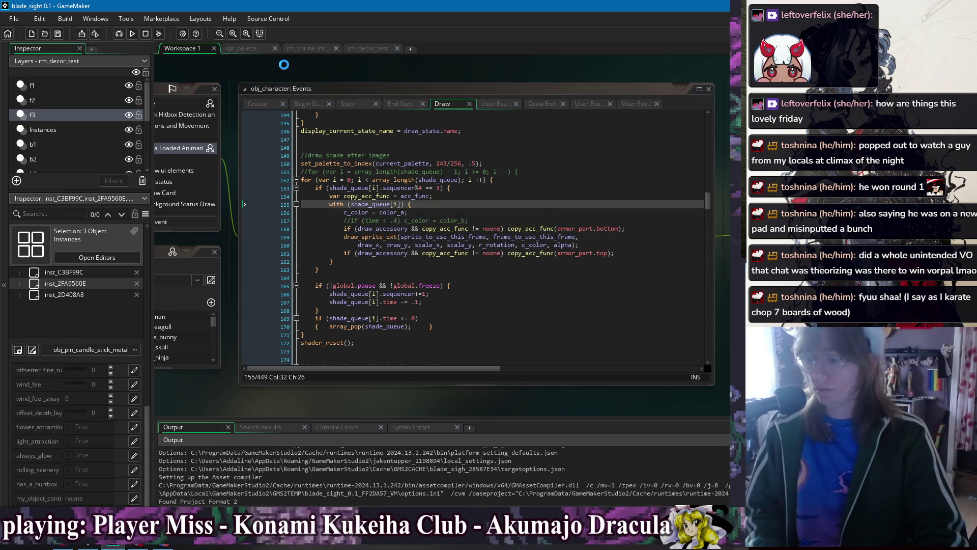